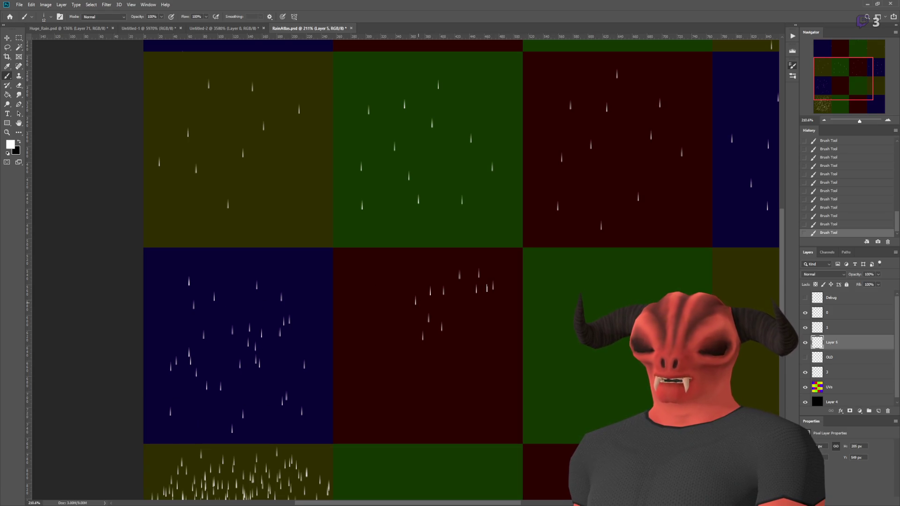
Paint scattered rain streaks across the dark-red tile, undoing and redoing strokes along the way
key(ctrl+z)
key(ctrl+z)
drag(391, 308, 427, 361)
key(ctrl+z)
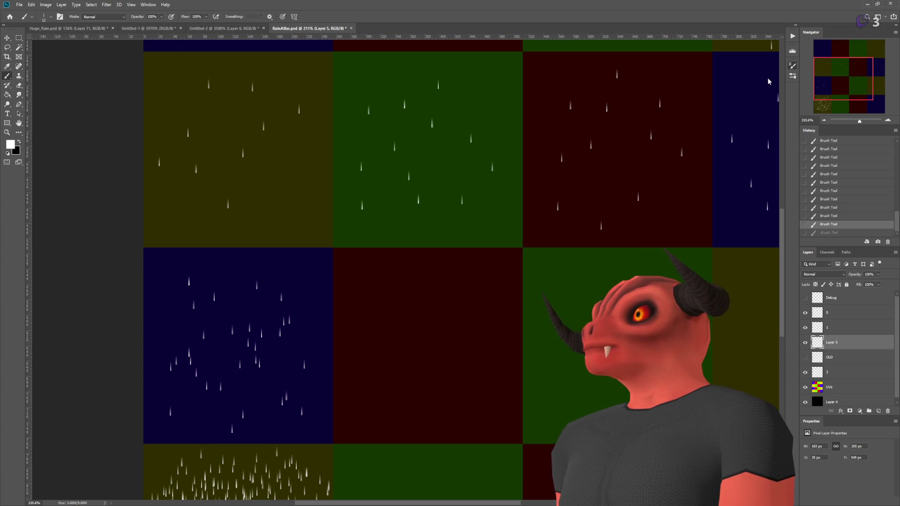
drag(460, 299, 379, 312)
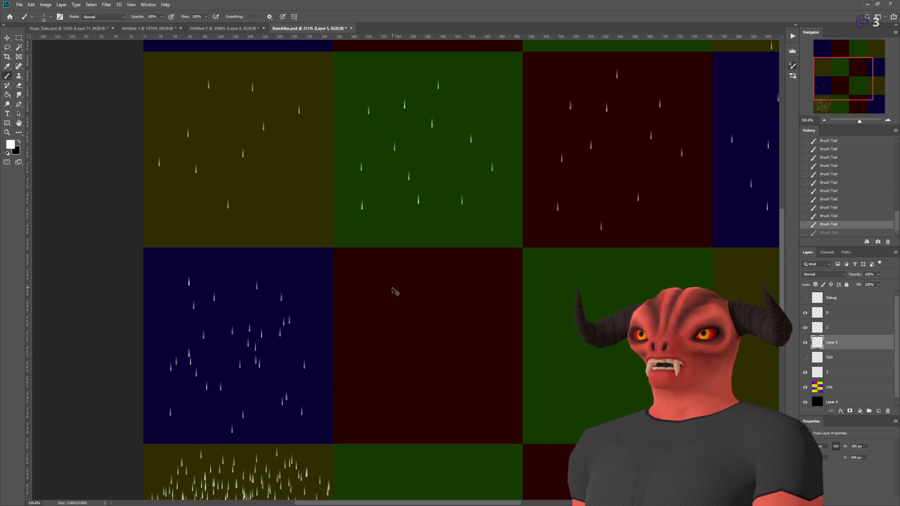
key(ctrl+shift+z)
key(ctrl+z)
key(ctrl+z)
key(ctrl+shift+z)
key(ctrl+shift+z)
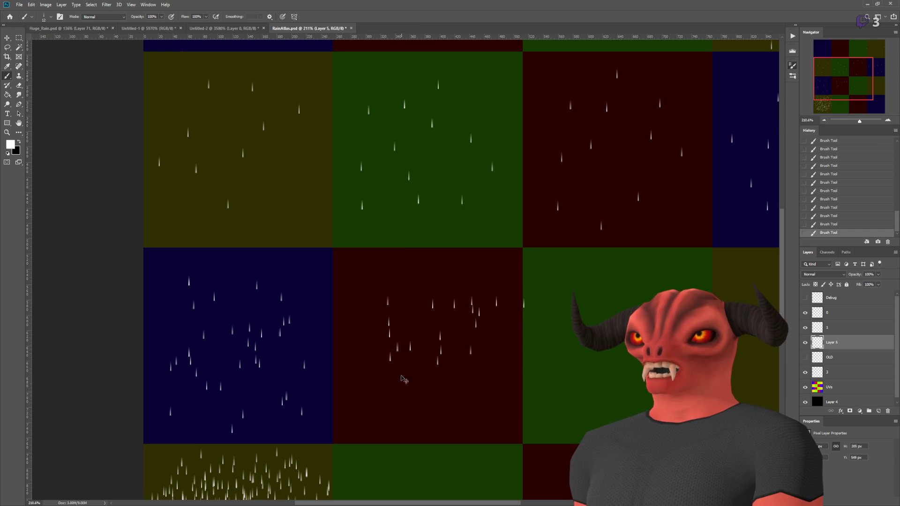
key(ctrl+z)
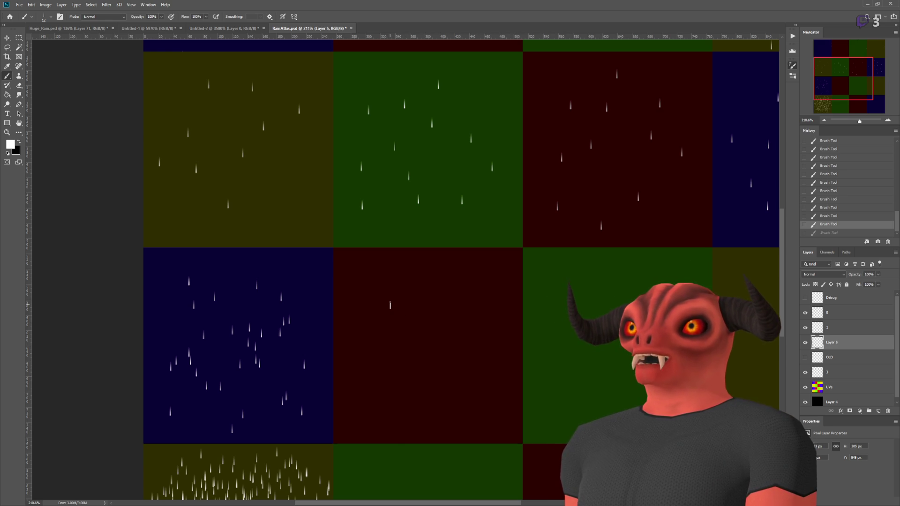
Toggle undo/redo repeatedly to compare the dark-red tile with and without the latest stroke
key(ctrl+shift+z)
key(ctrl+z)
key(ctrl+shift+z)
key(ctrl+z)
key(ctrl+shift+z)
key(ctrl+z)
key(ctrl+shift+z)
key(ctrl+z)
key(ctrl+shift+z)
key(ctrl+z)
key(ctrl+shift+z)
key(ctrl+z)
key(ctrl+shift+z)
key(ctrl+z)
key(ctrl+shift+z)
key(ctrl+z)
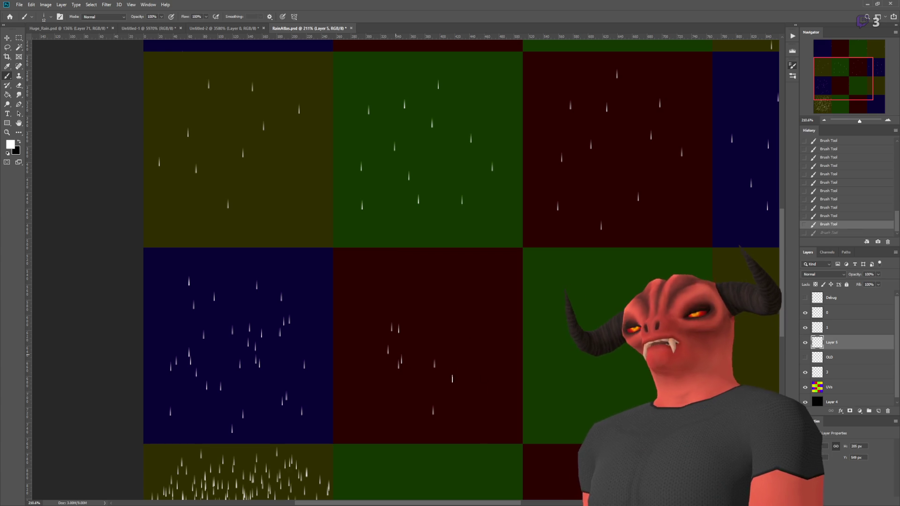
key(ctrl+shift+z)
key(ctrl+z)
key(ctrl+shift+z)
key(ctrl+z)
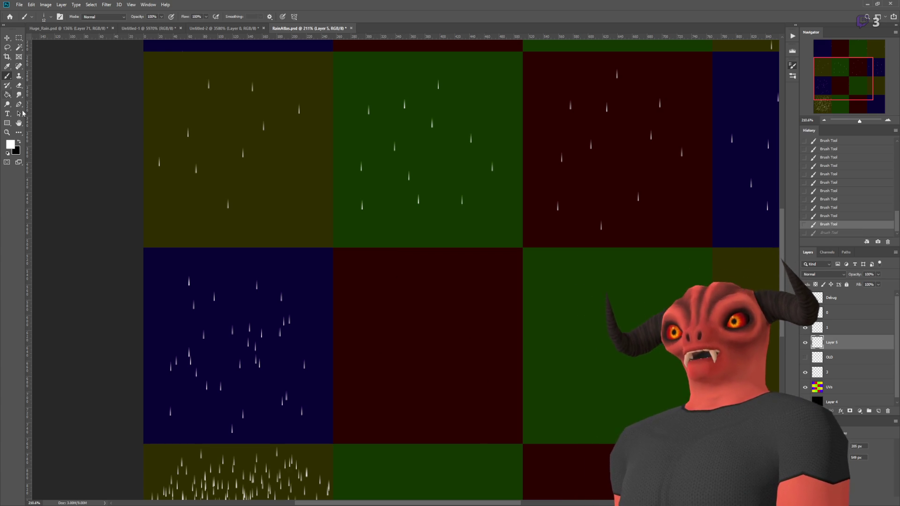
Dab a single rain streak into the dark-red tile and keep the last two dabs
click(374, 296)
key(ctrl+z)
key(ctrl+z)
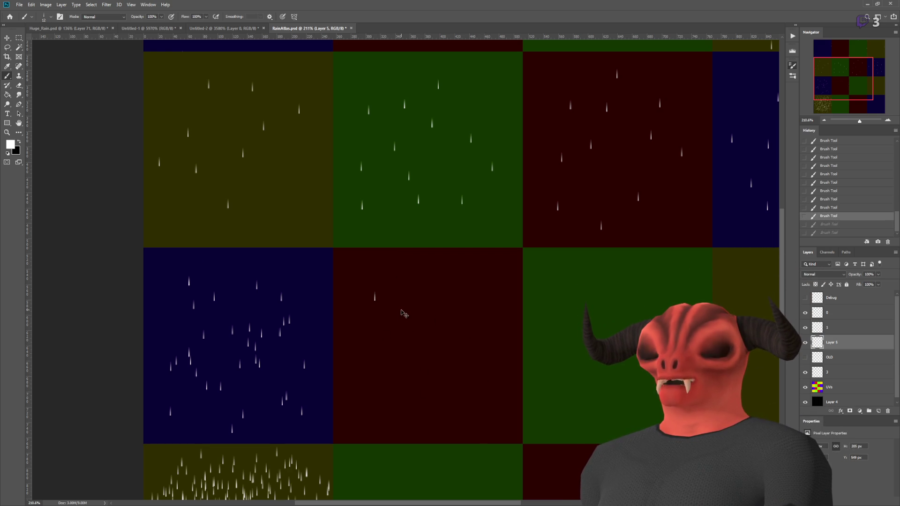
key(ctrl+shift+z)
key(ctrl+shift+z)
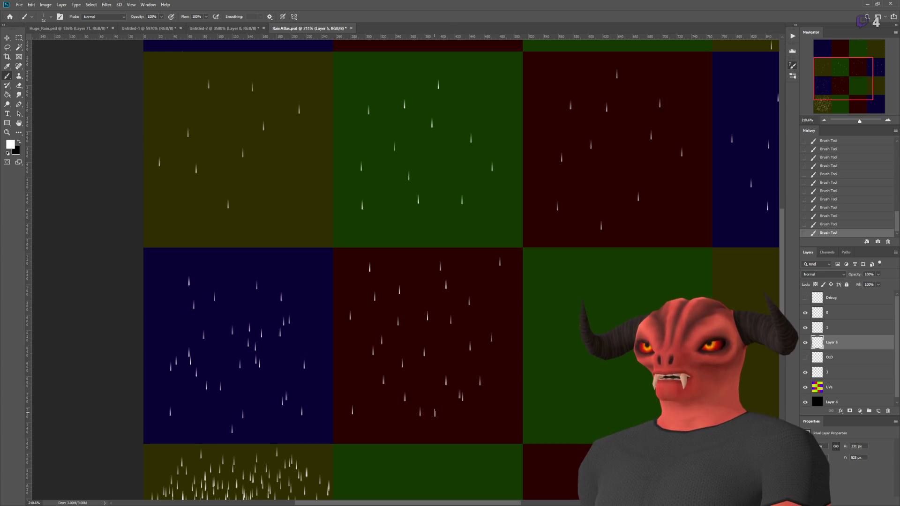
scroll(305, 312, down, 5)
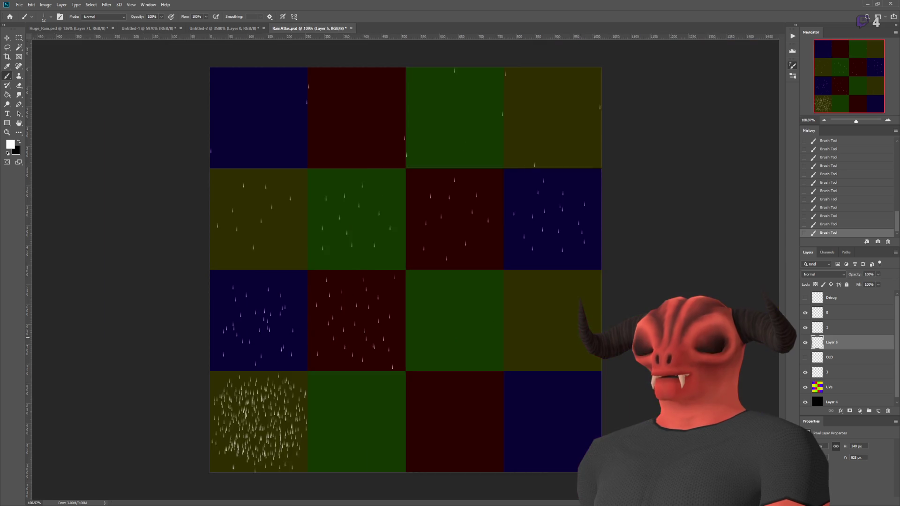
Check the three new rain strokes in the green tile, undoing and restoring them
scroll(305, 311, up, 5)
scroll(318, 403, right, 3)
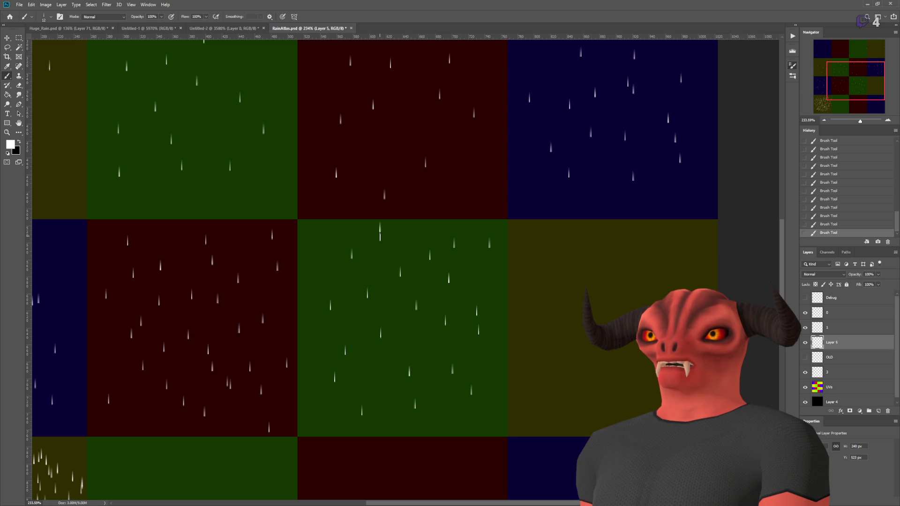
key(ctrl+z)
key(ctrl+z)
key(ctrl+z)
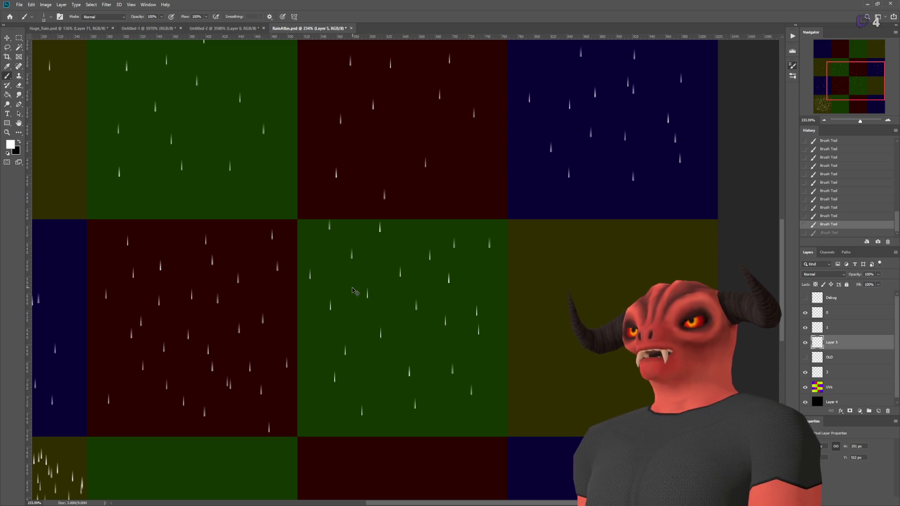
key(ctrl+shift+z)
key(ctrl+shift+z)
key(ctrl+shift+z)
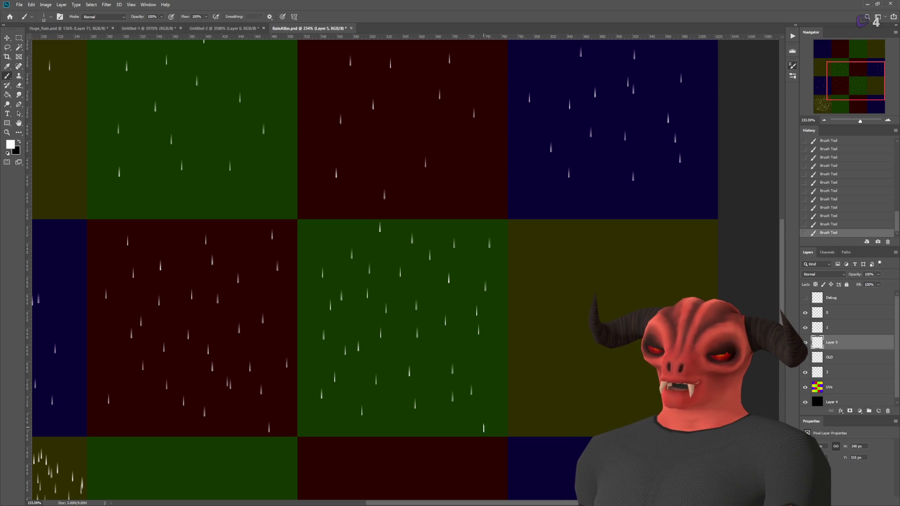
scroll(480, 363, down, 5)
scroll(468, 417, up, 4)
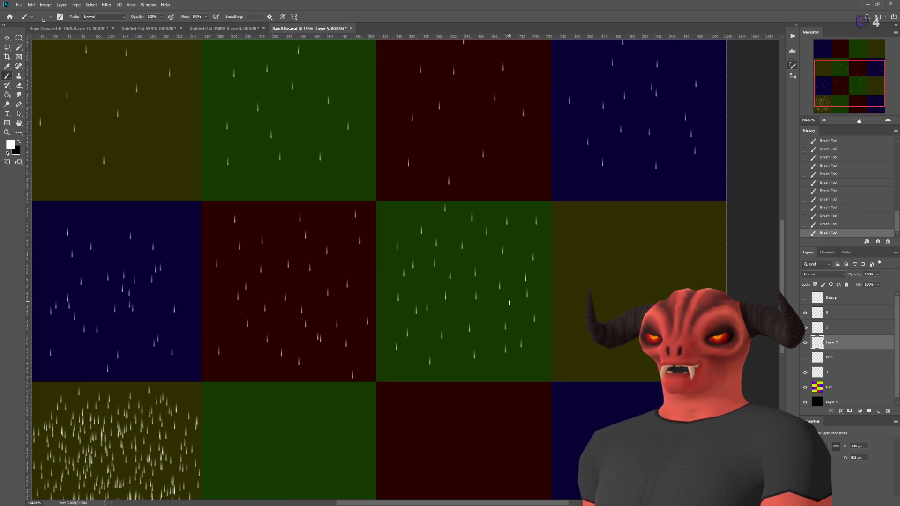
scroll(414, 224, down, 5)
scroll(558, 324, up, 6)
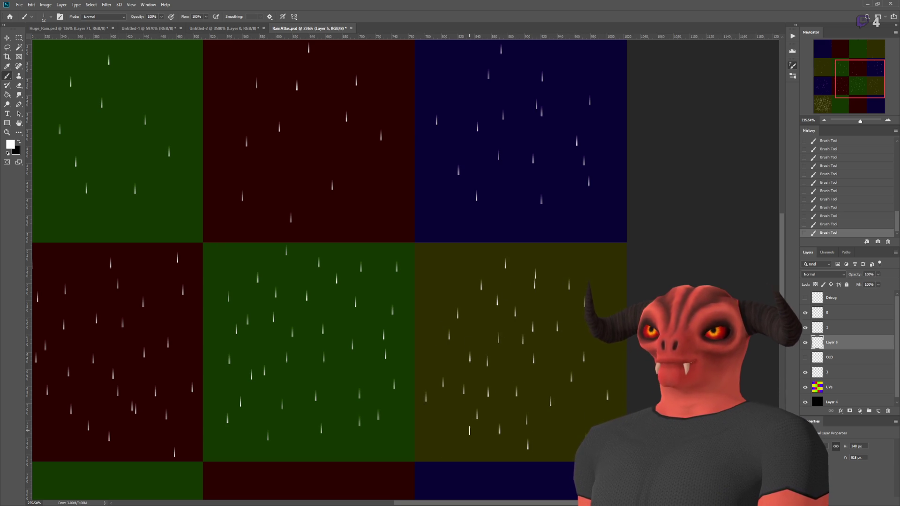
Repaint a raindrop in the yellow tile, then zoom out and in to check the whole atlas
key(ctrl+z)
key(ctrl+z)
key(ctrl+z)
click(459, 273)
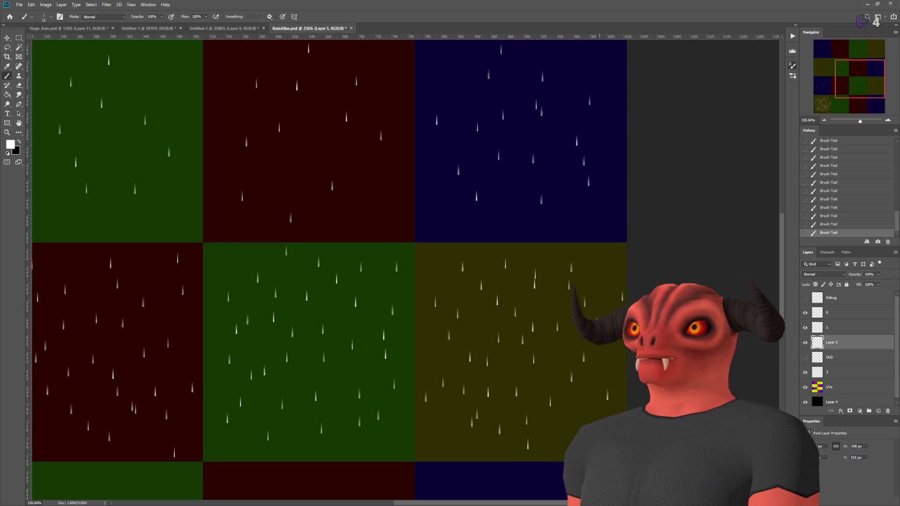
scroll(545, 416, down, 4)
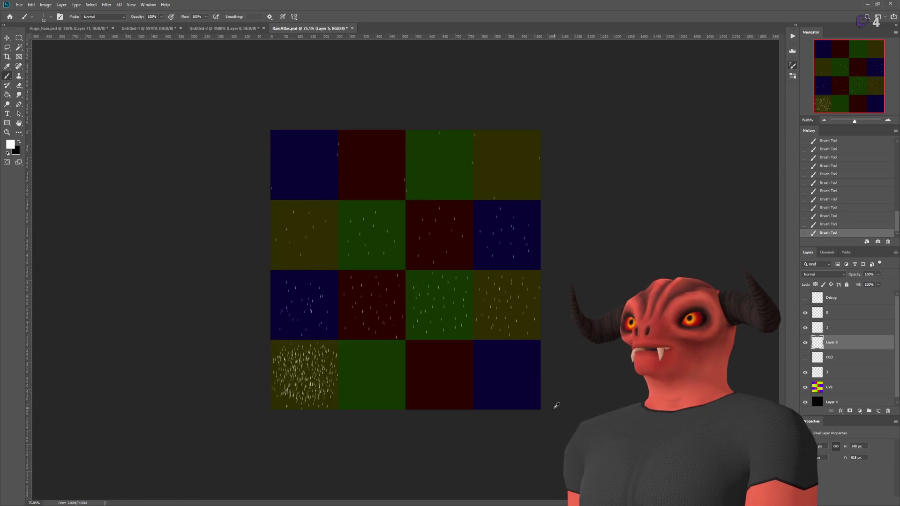
scroll(555, 409, up, 3)
scroll(542, 411, down, 2)
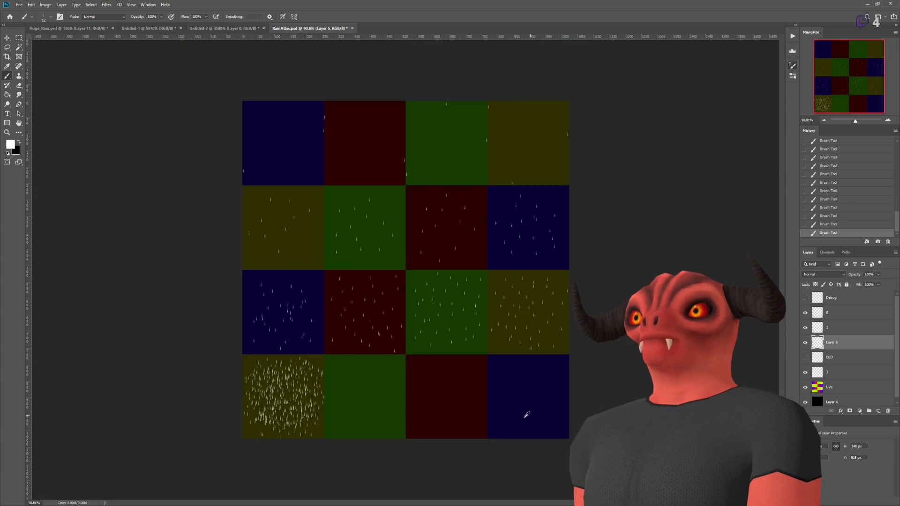
scroll(542, 412, up, 2)
scroll(464, 389, up, 3)
scroll(464, 389, down, 1)
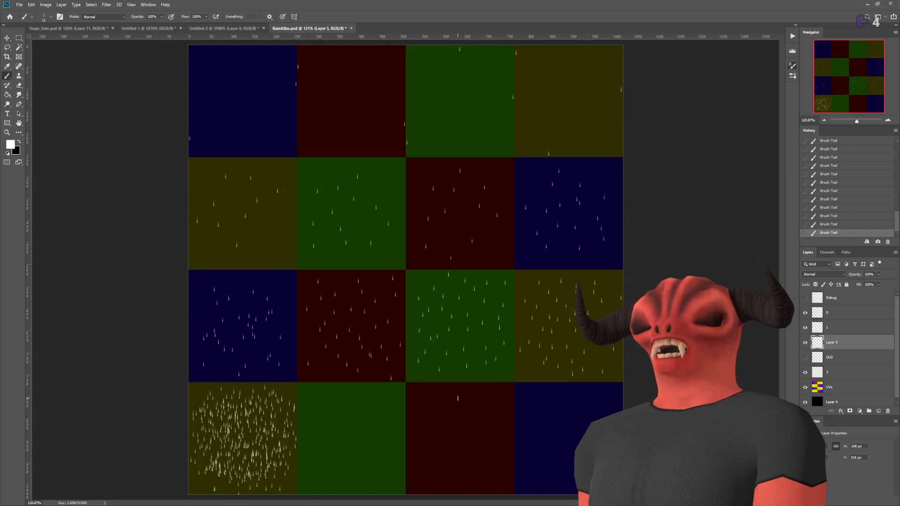
scroll(437, 389, up, 5)
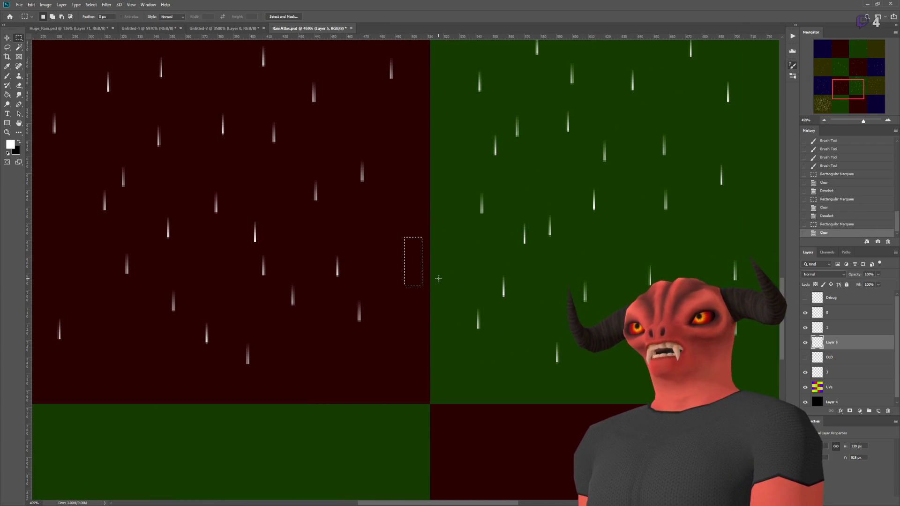
Select and clear the stray streaks in the red tile's lower left, then deselect
scroll(432, 366, down, 3)
scroll(399, 338, up, 2)
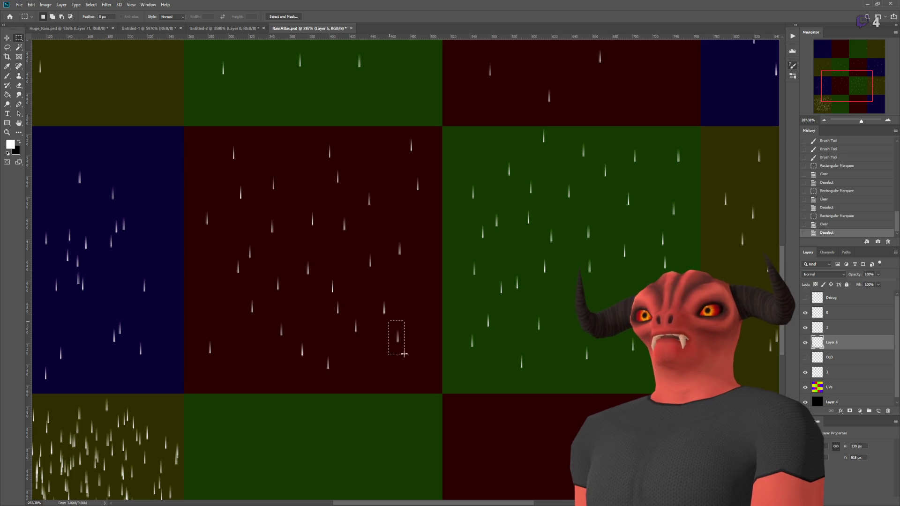
drag(200, 325, 250, 357)
drag(191, 319, 241, 389)
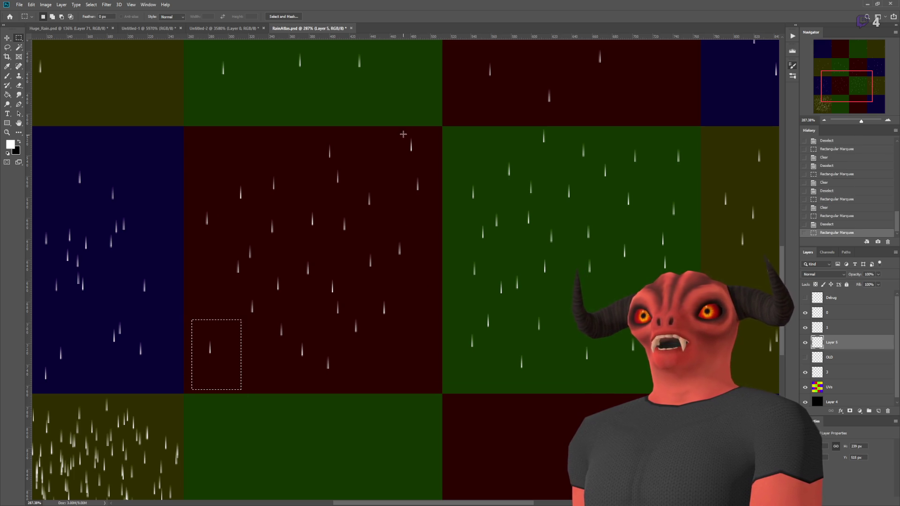
key(ctrl+d)
Hide the coloured UVs layer and return to the Godot editor
scroll(469, 326, down, 5)
click(805, 387)
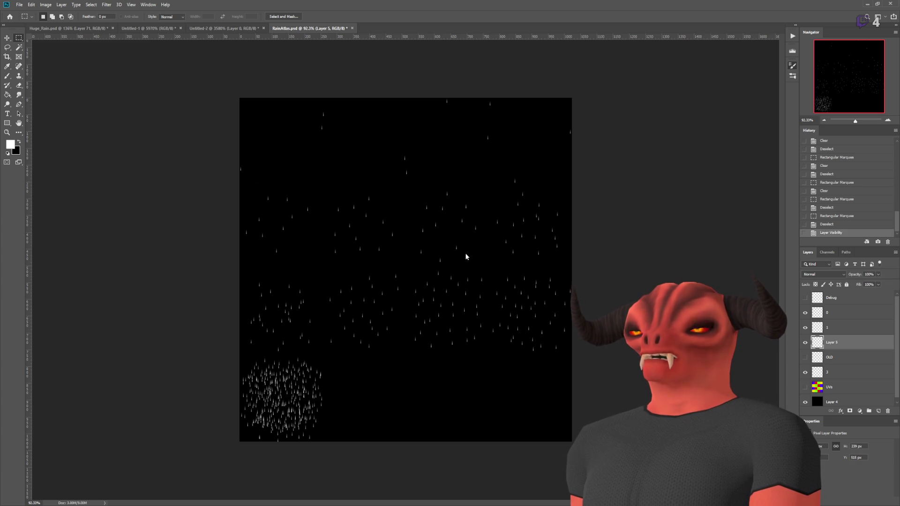
key(alt+Tab)
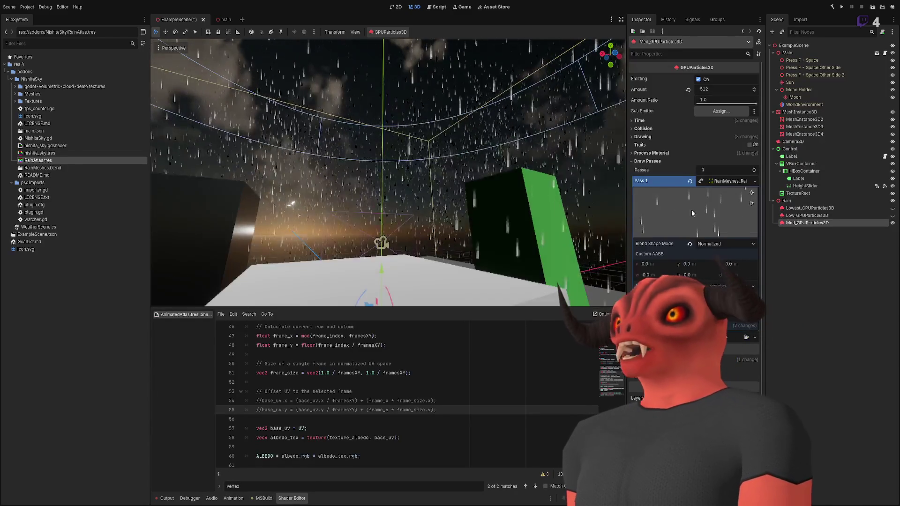
click(727, 182)
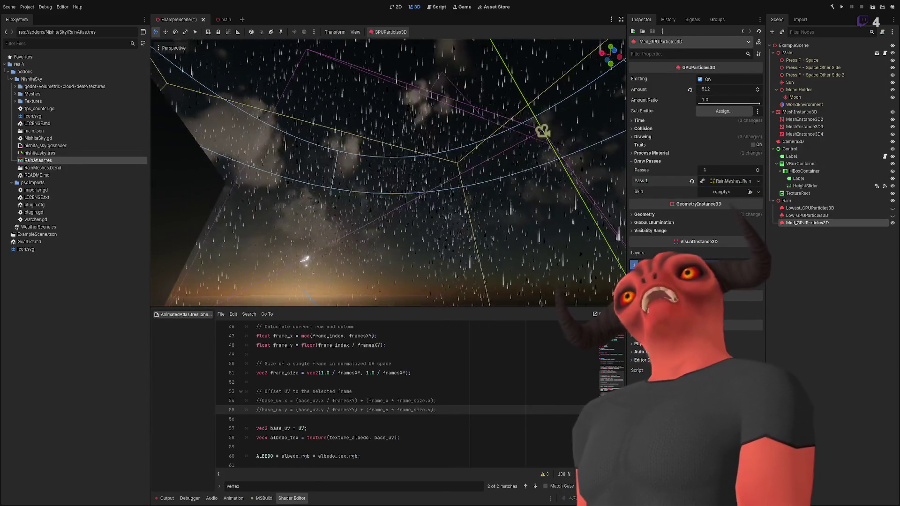
click(892, 223)
click(893, 223)
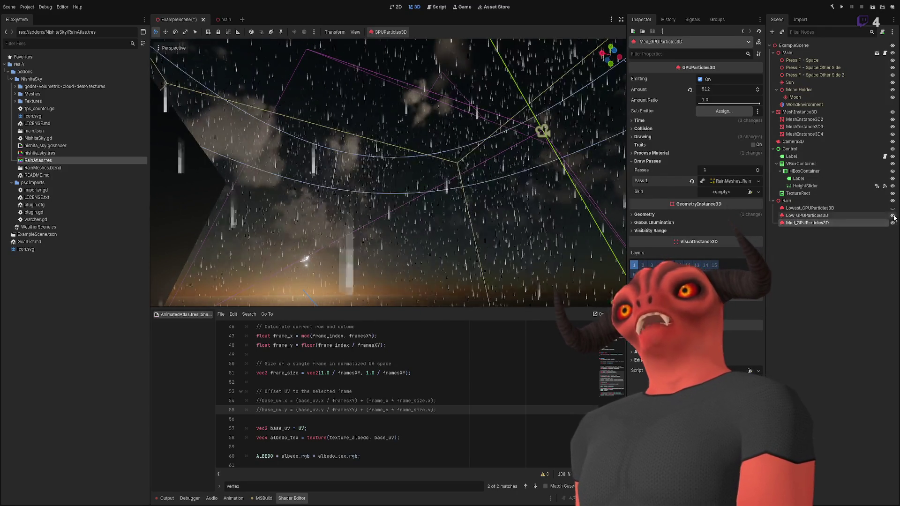
key(w)
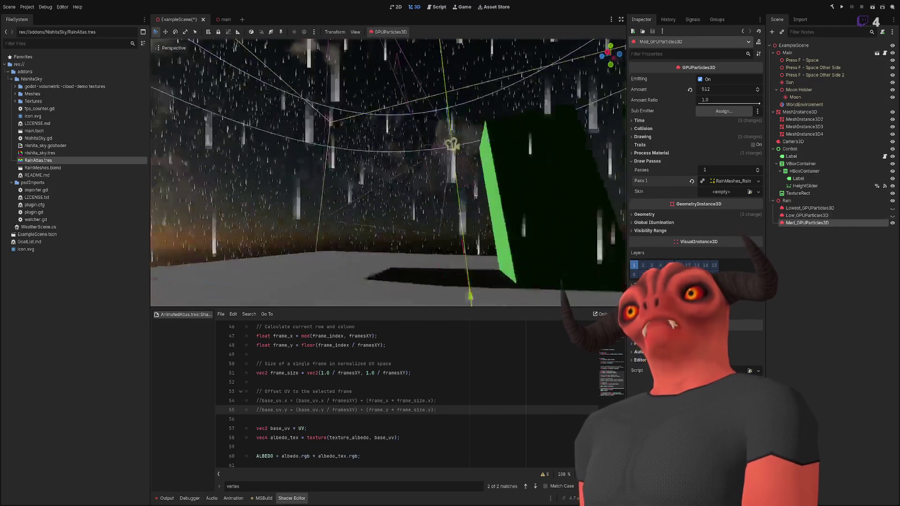
key(w)
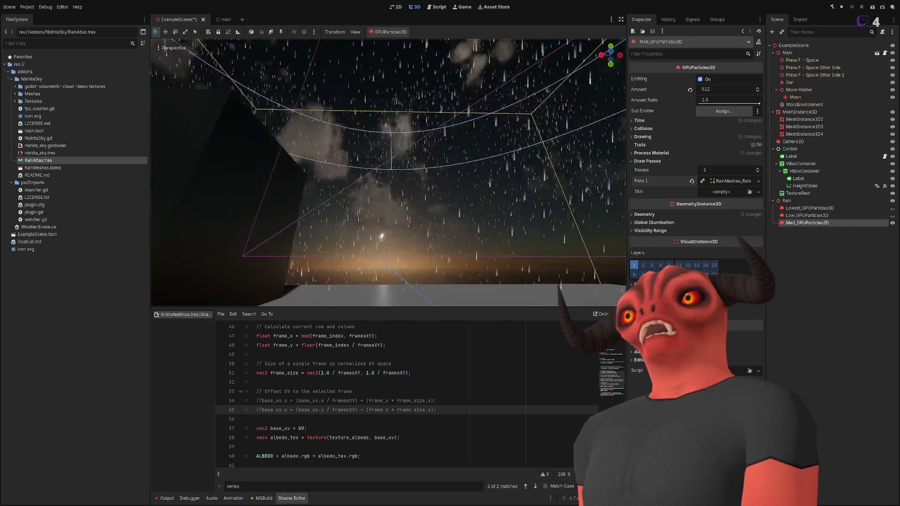
key(w)
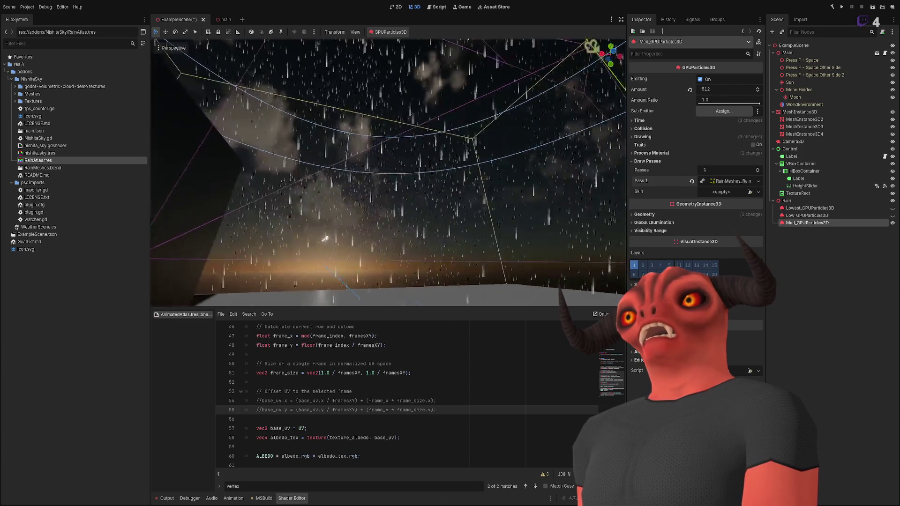
key(s)
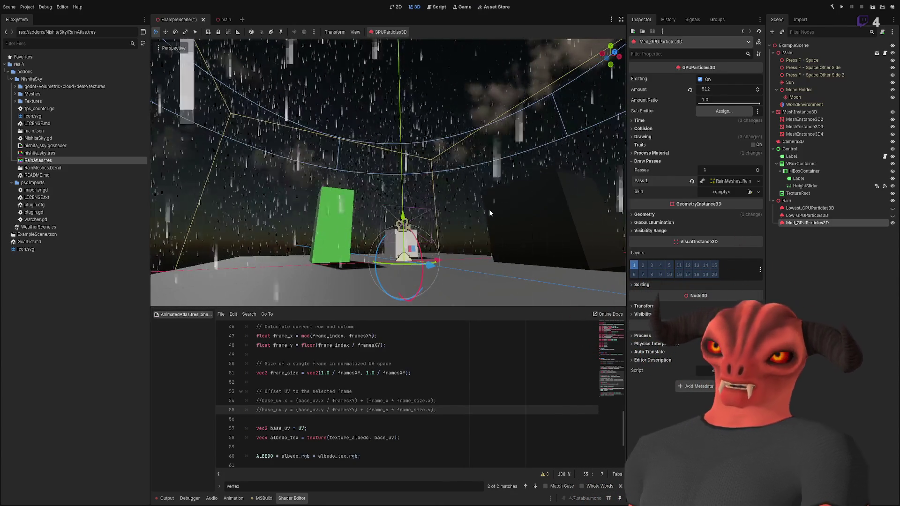
key(w)
key(s)
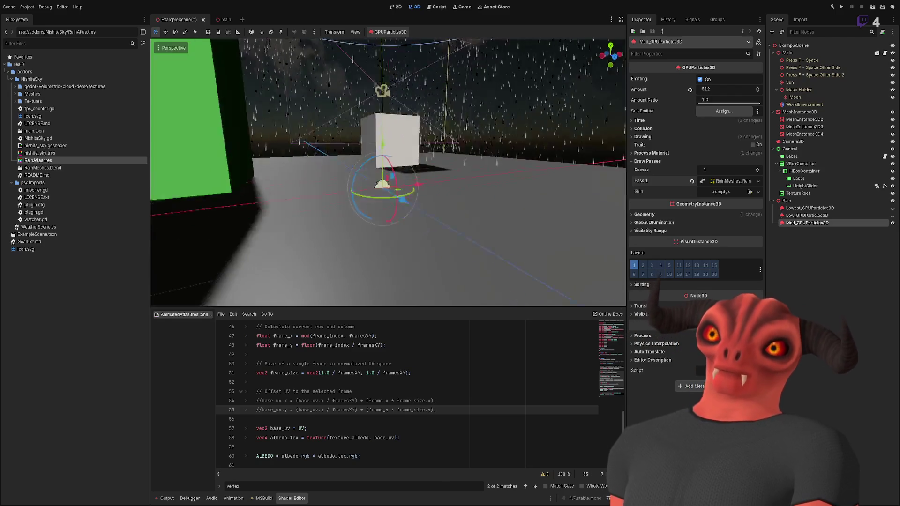
key(e)
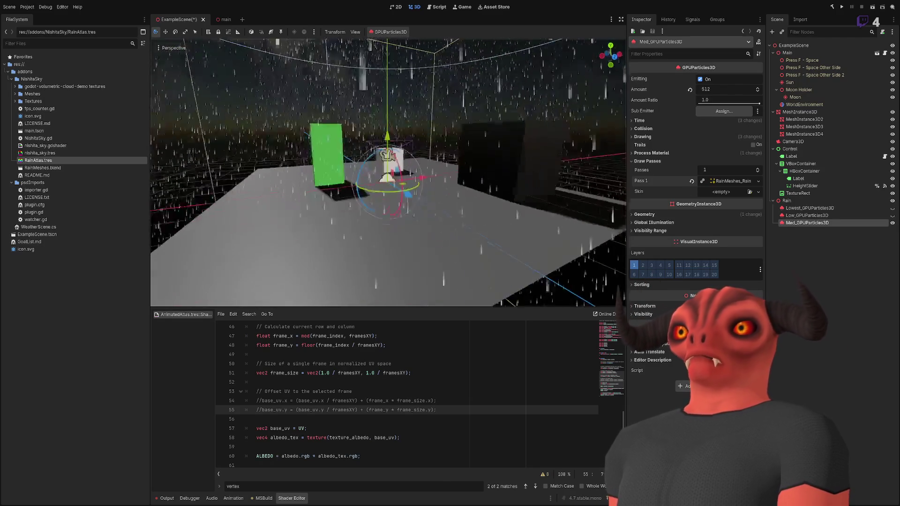
key(q)
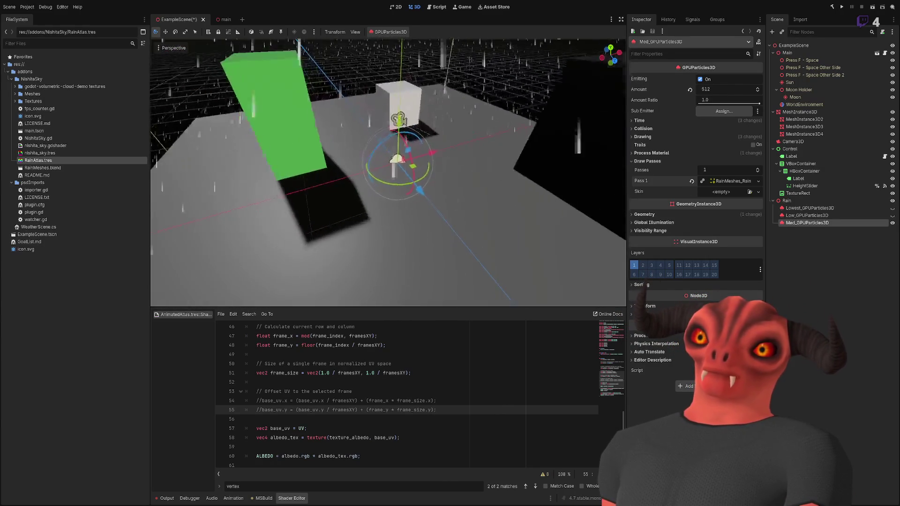
key(s)
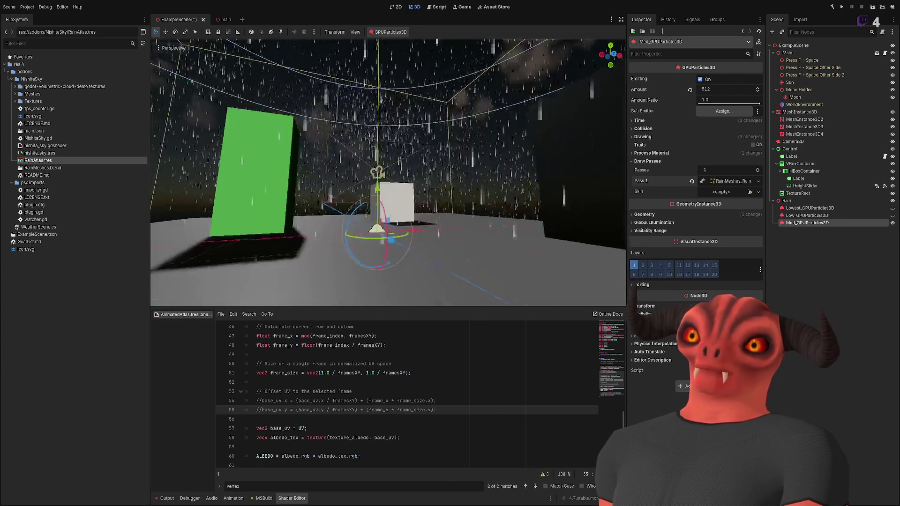
key(w)
key(s)
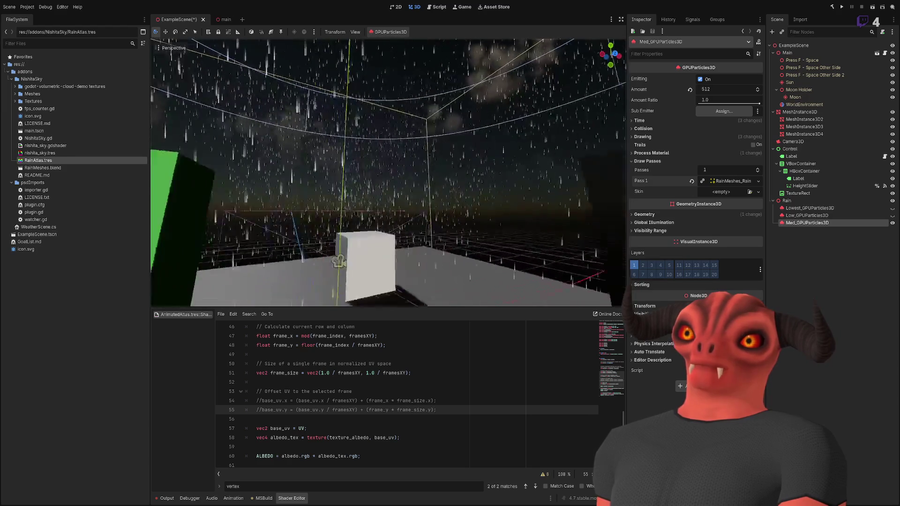
key(w)
key(s)
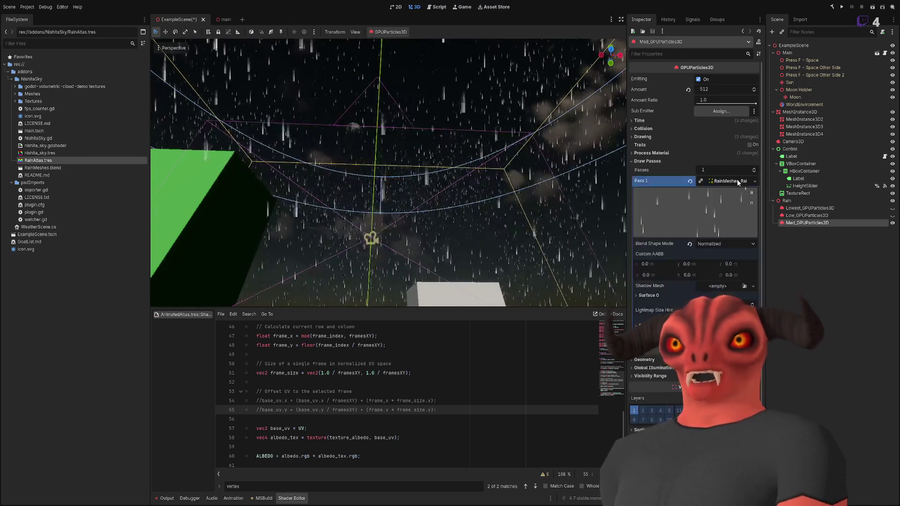
key(w)
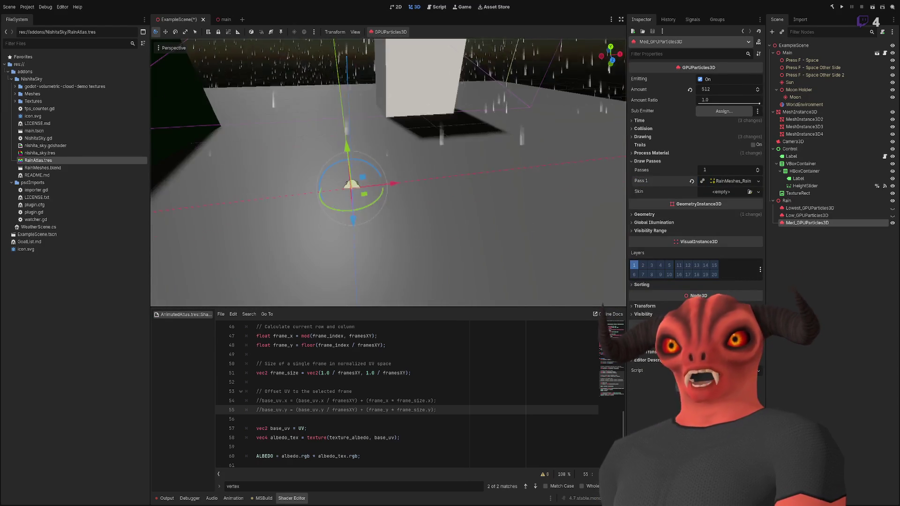
key(f)
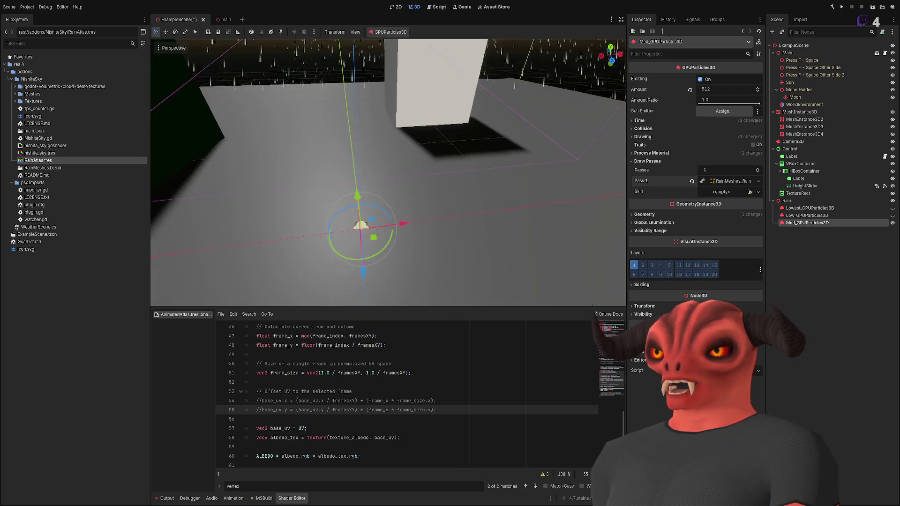
key(w)
key(s)
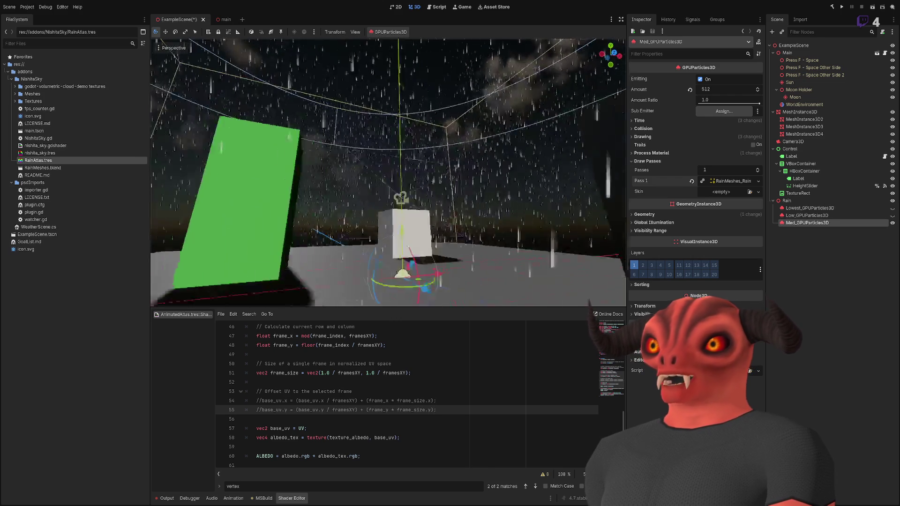
key(s)
key(d)
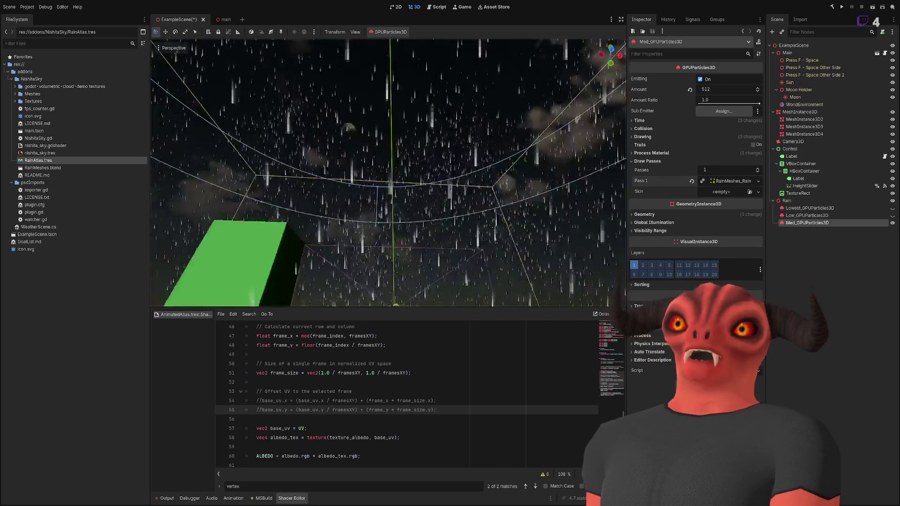
mouse_move(759, 104)
mouse_down()
mouse_move(673, 114)
mouse_move(708, 111)
mouse_up()
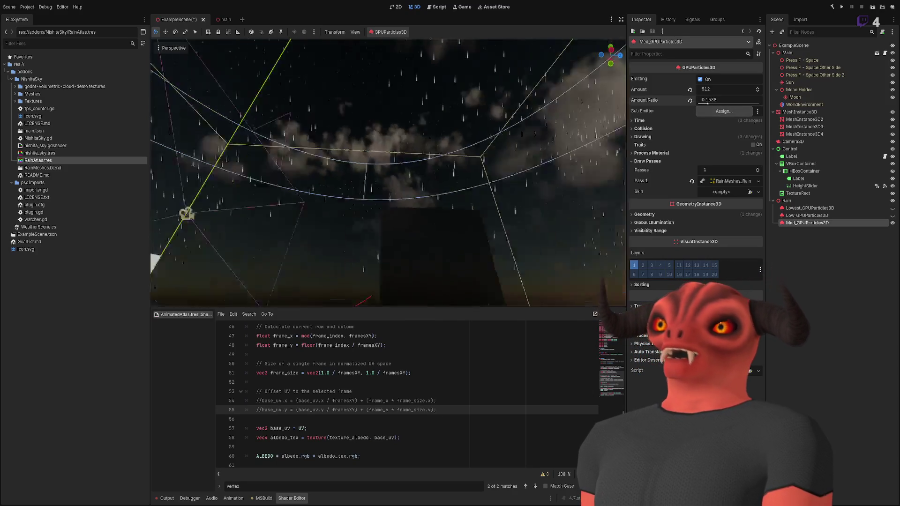
Show the Low rain layer and test Amount Ratio from 0 up to denser rain
key(s)
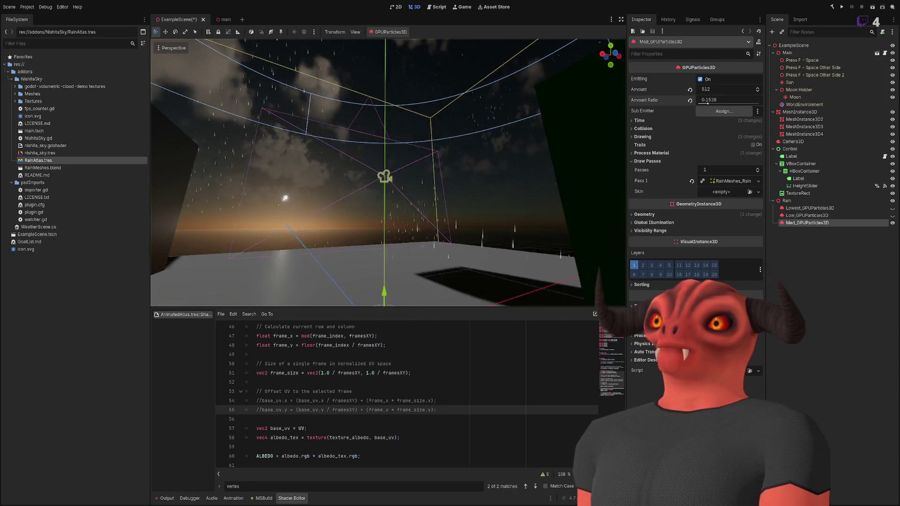
click(892, 215)
drag(708, 100, 698, 100)
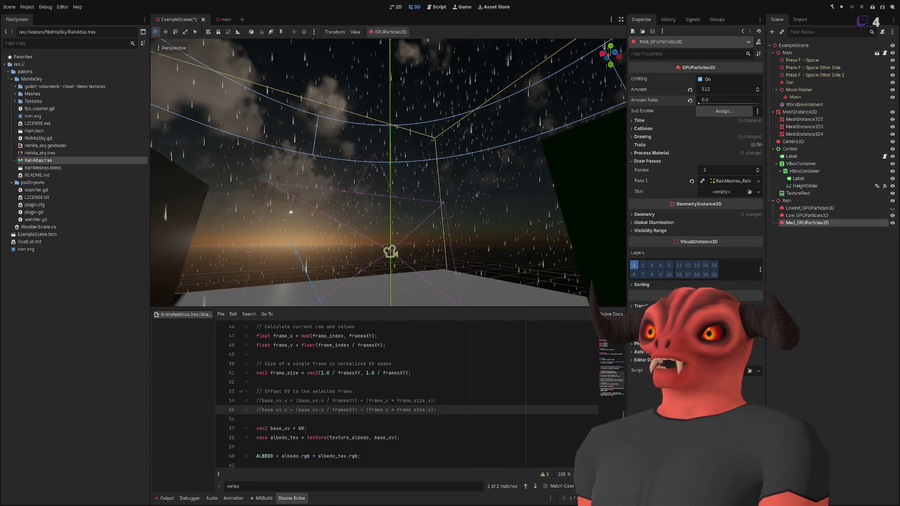
drag(698, 100, 759, 100)
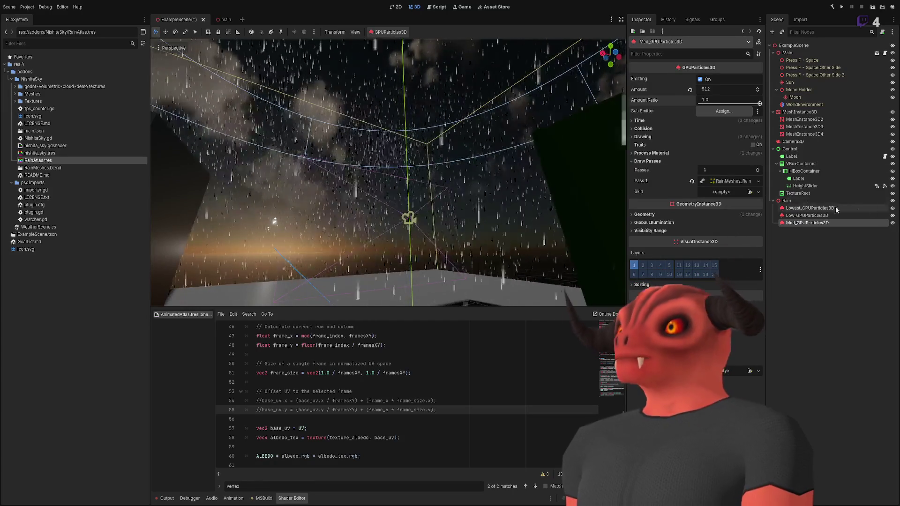
click(871, 214)
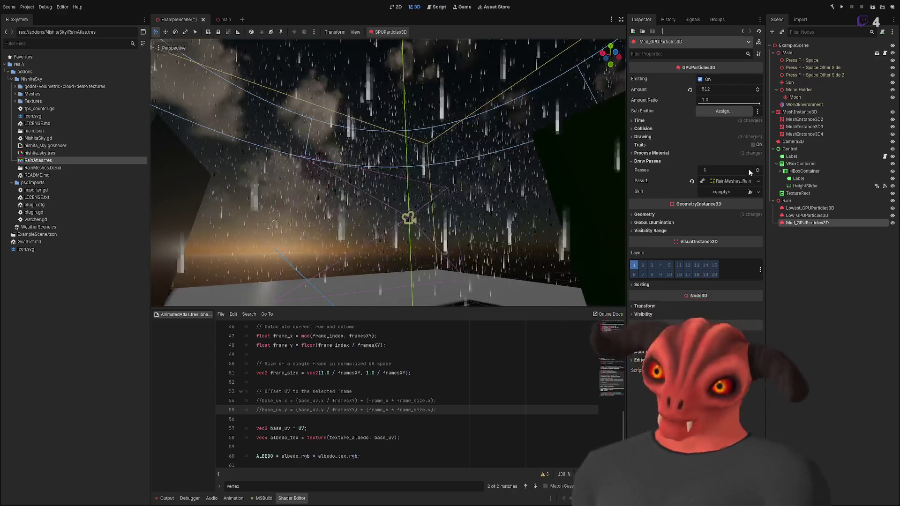
Frame Med_GPUParticles3D, look around toward the sky, then hide the Lowest rain layer
mouse_move(346, 202)
mouse_down()
mouse_move(363, 159)
mouse_move(432, 96)
mouse_move(439, 183)
mouse_move(441, 127)
mouse_move(443, 159)
mouse_move(441, 137)
mouse_up()
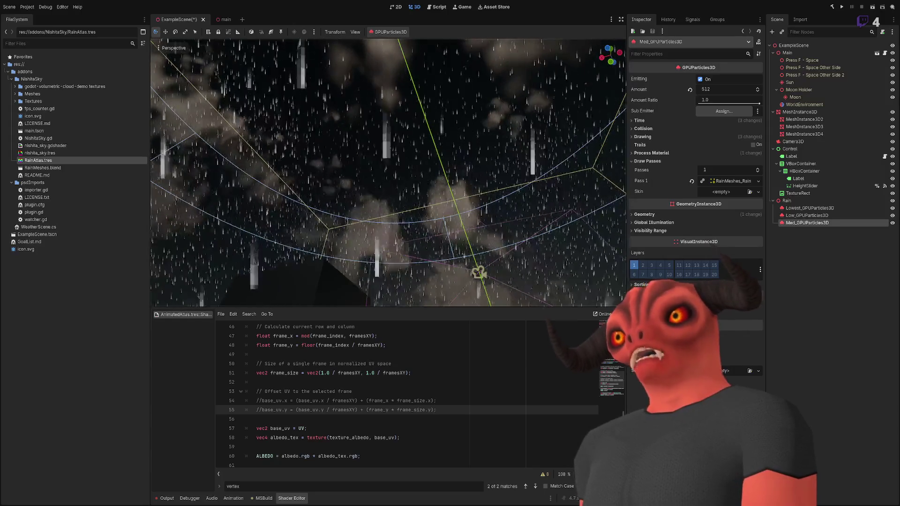
key(f)
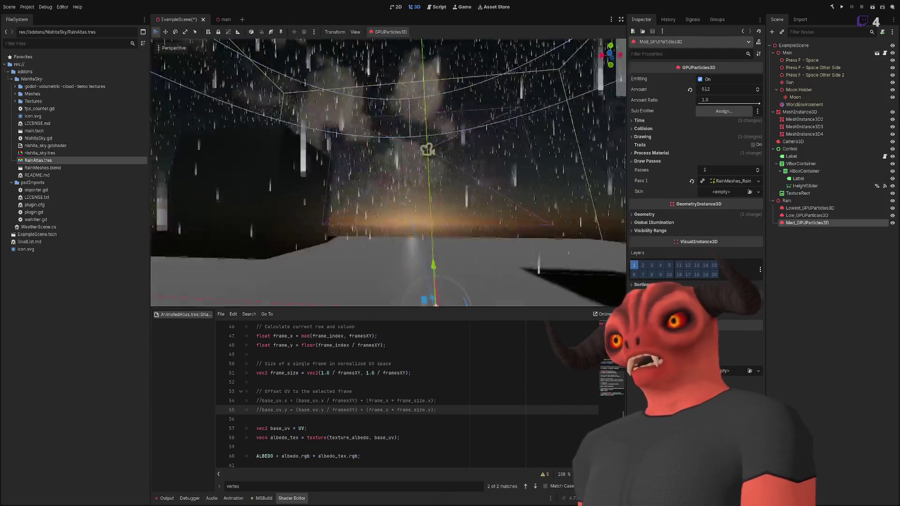
drag(516, 202, 406, 203)
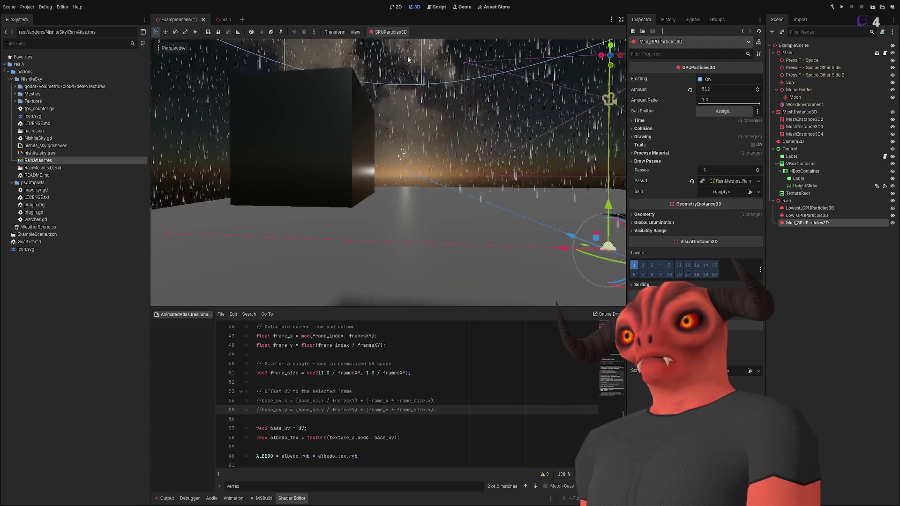
mouse_move(404, 133)
mouse_down()
mouse_move(515, 127)
mouse_move(520, 70)
mouse_move(506, 51)
mouse_move(492, 155)
mouse_move(492, 104)
mouse_move(450, 89)
mouse_up()
click(892, 207)
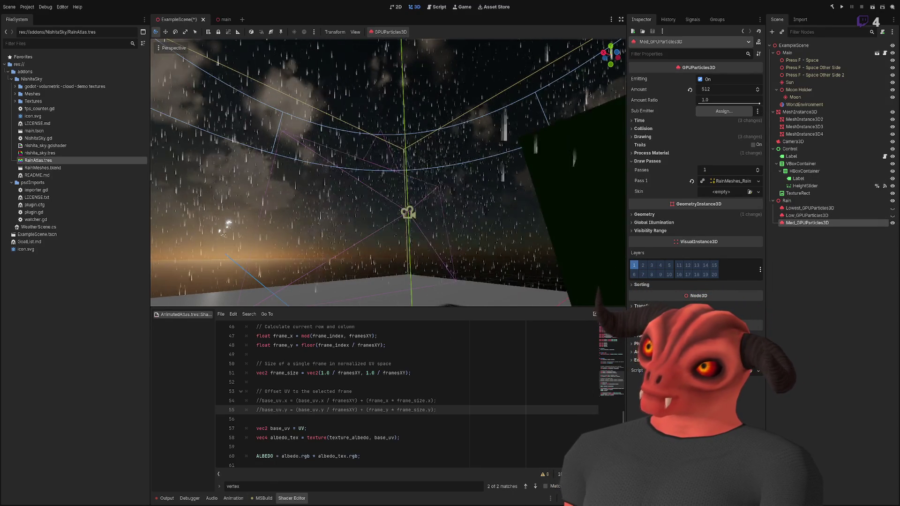
key(alt+Tab)
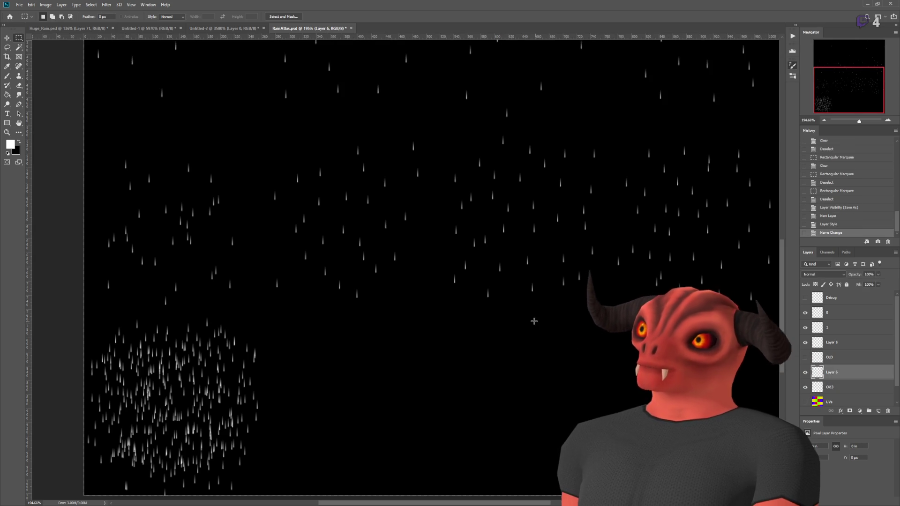
Hide the dense Old3 rain layer and show the coloured UV tile grid
click(804, 389)
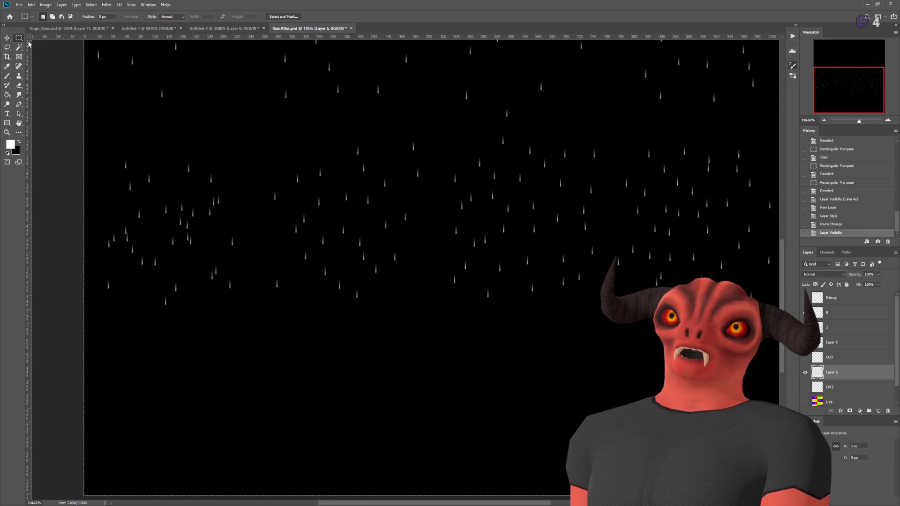
scroll(209, 167, down, 4)
scroll(267, 231, up, 2)
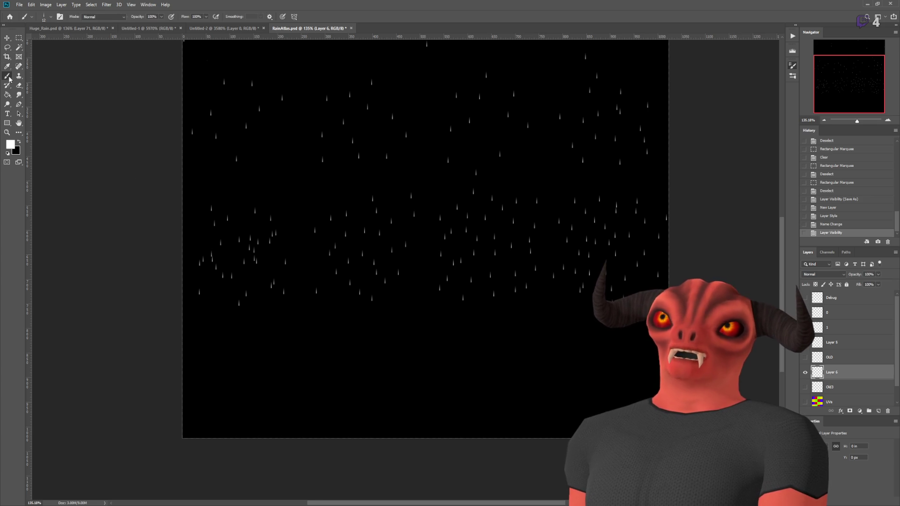
click(805, 401)
scroll(200, 302, up, 4)
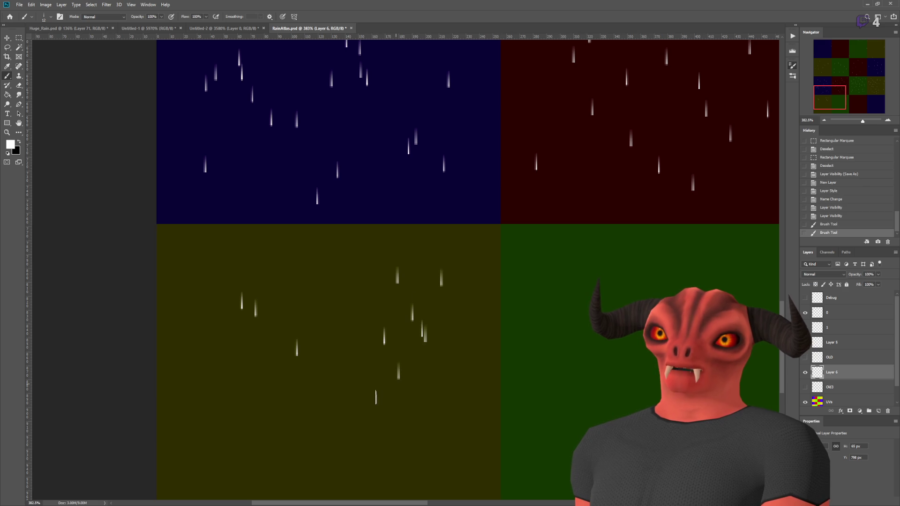
scroll(202, 433, down, 3)
scroll(301, 396, up, 1)
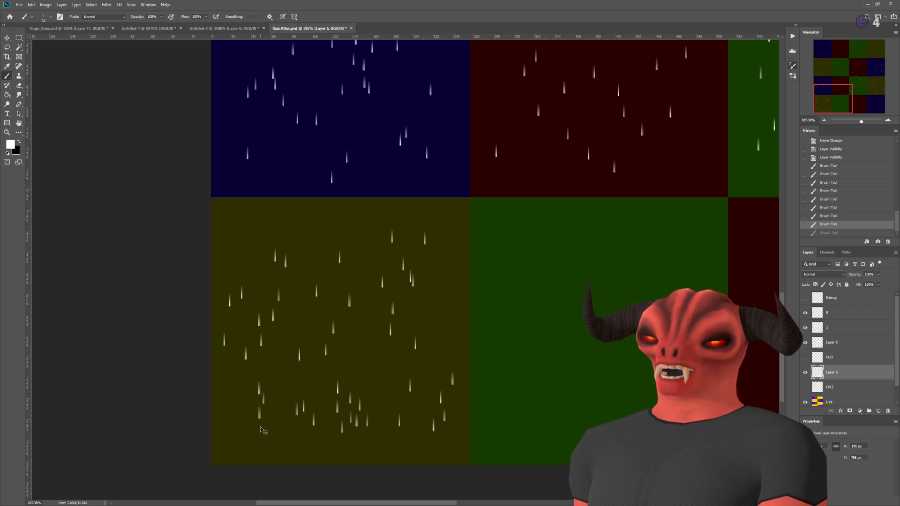
Paint an extra rain streak in the yellow tile, then hide the UV grid and return to Godot
drag(387, 202, 387, 214)
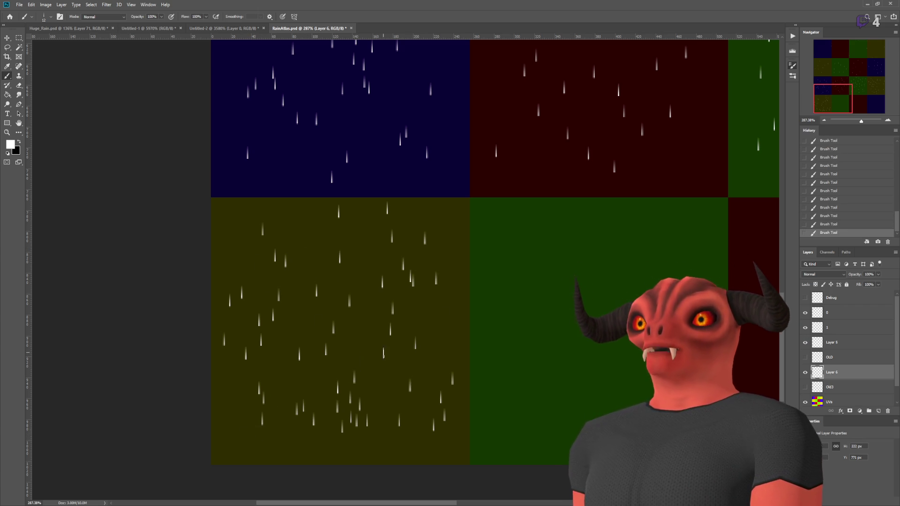
scroll(492, 285, down, 5)
scroll(474, 275, up, 4)
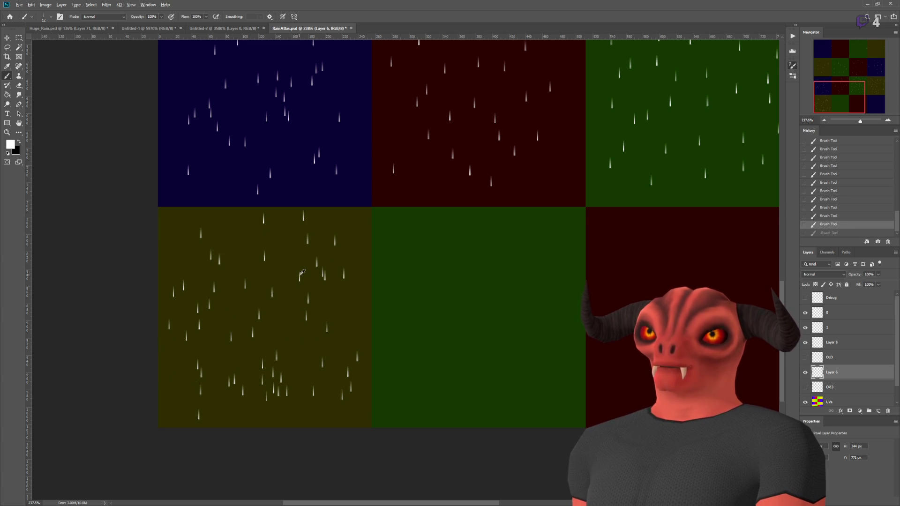
scroll(302, 274, down, 4)
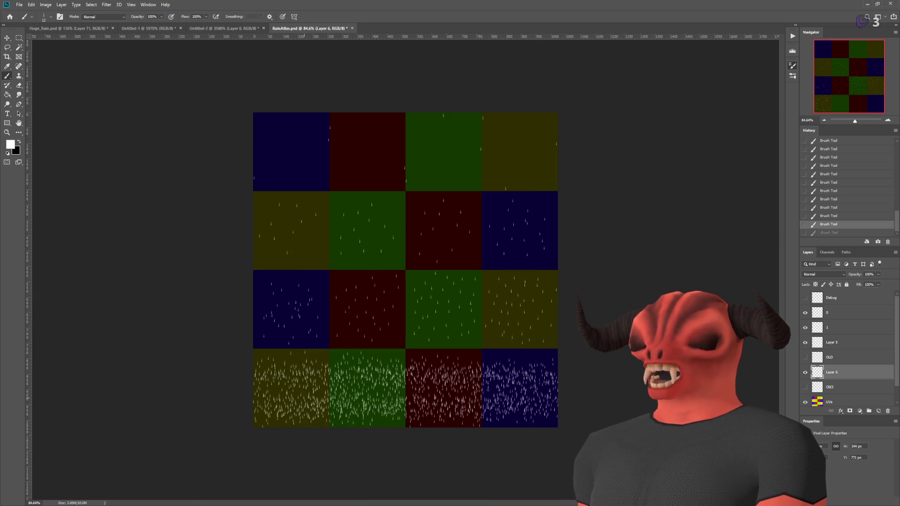
scroll(413, 305, up, 2)
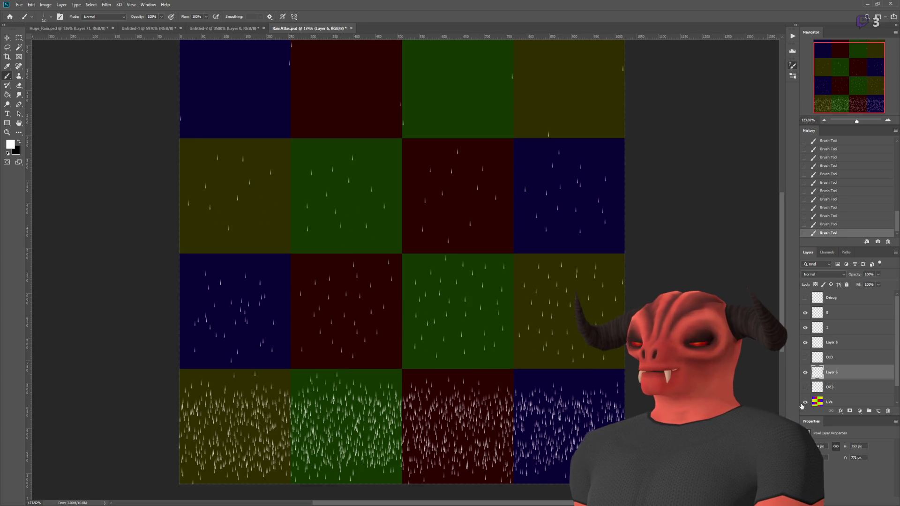
click(805, 402)
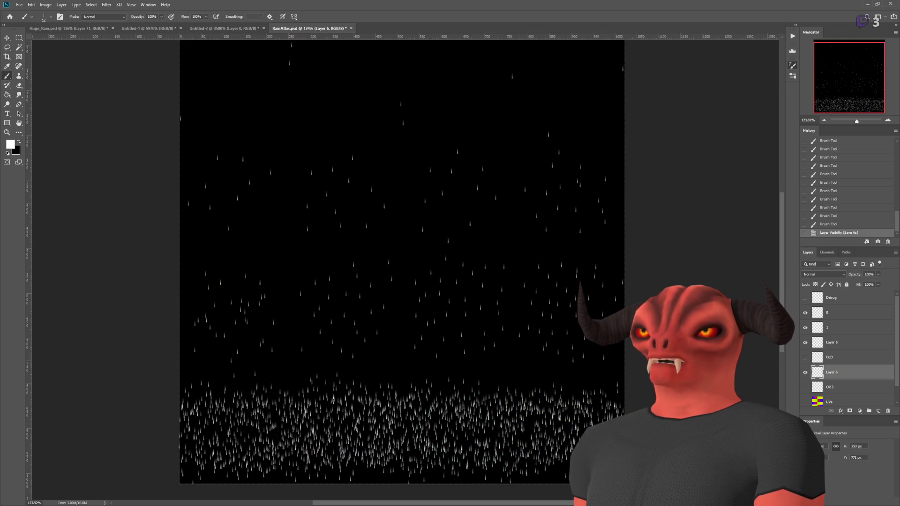
key(alt+Tab)
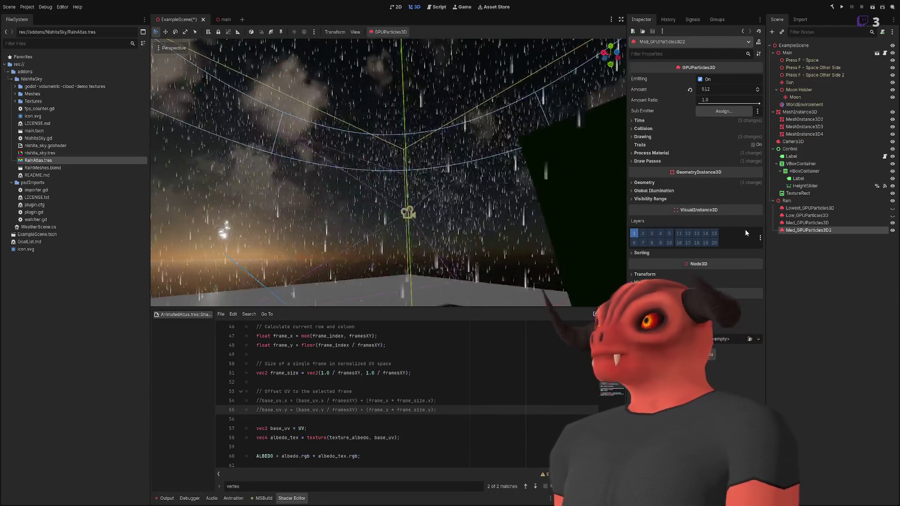
Undo the last change and select High_GPUParticles3D with its Draw Passes expanded
key(ctrl+z)
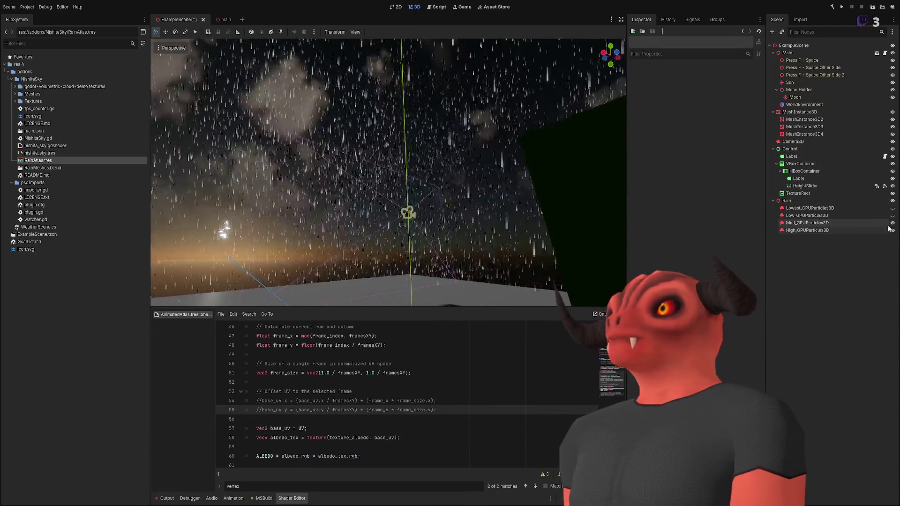
click(816, 230)
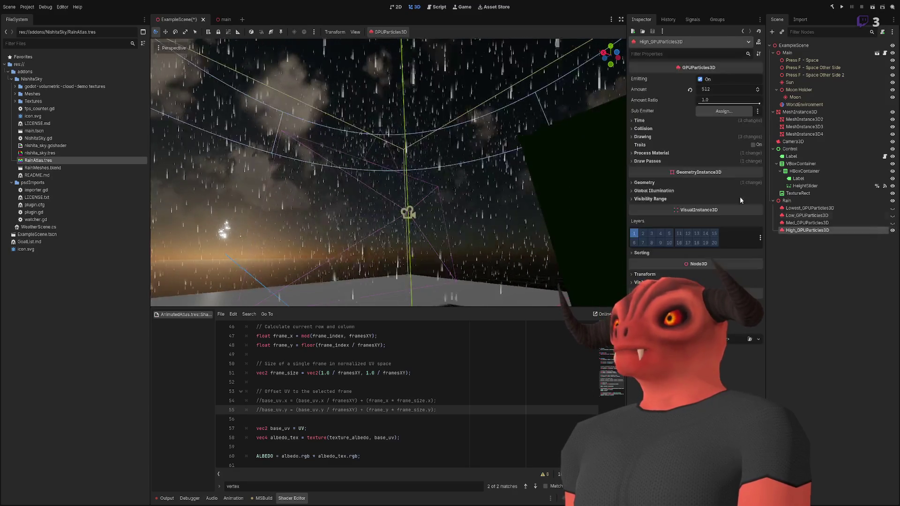
click(658, 161)
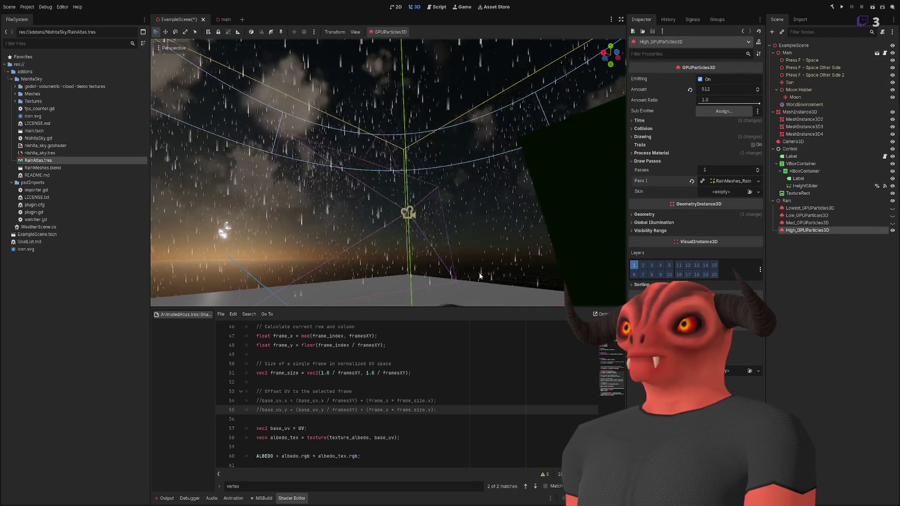
Fly through the rain in freelook toward the green box and back out to the boxes
right_click(398, 227)
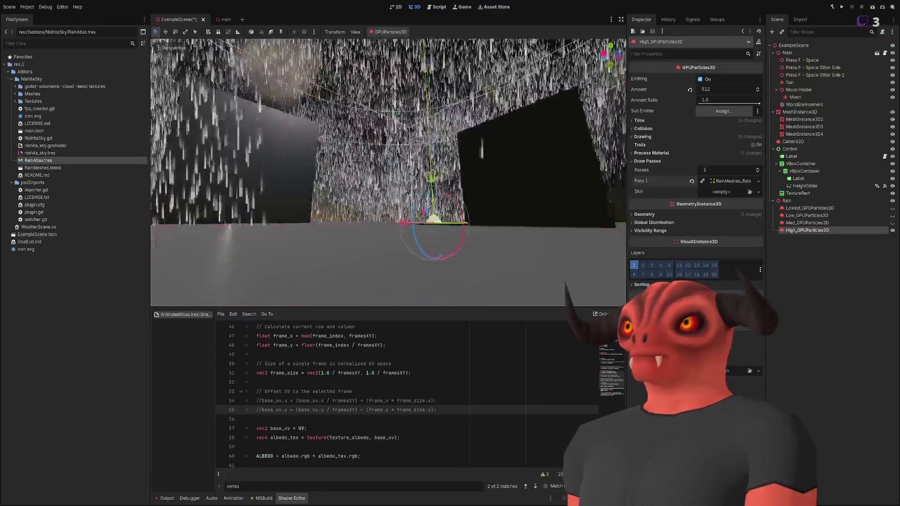
key(w)
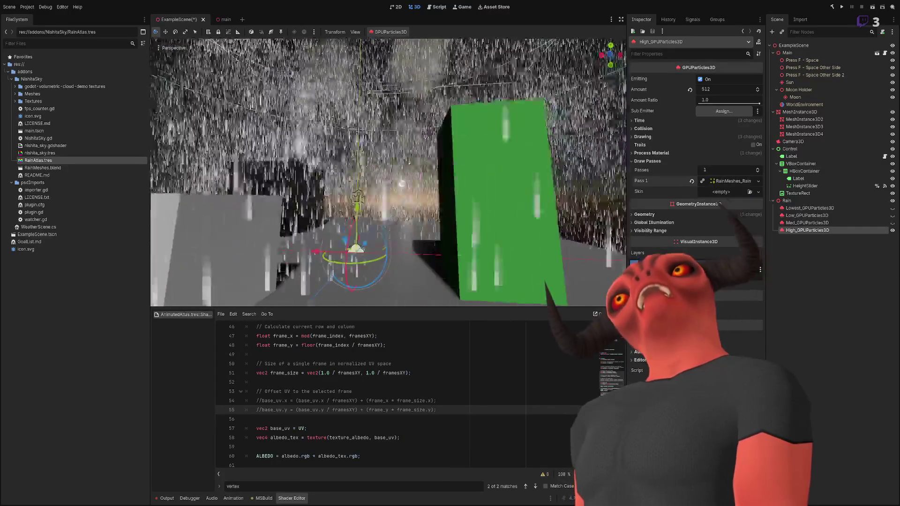
key(w)
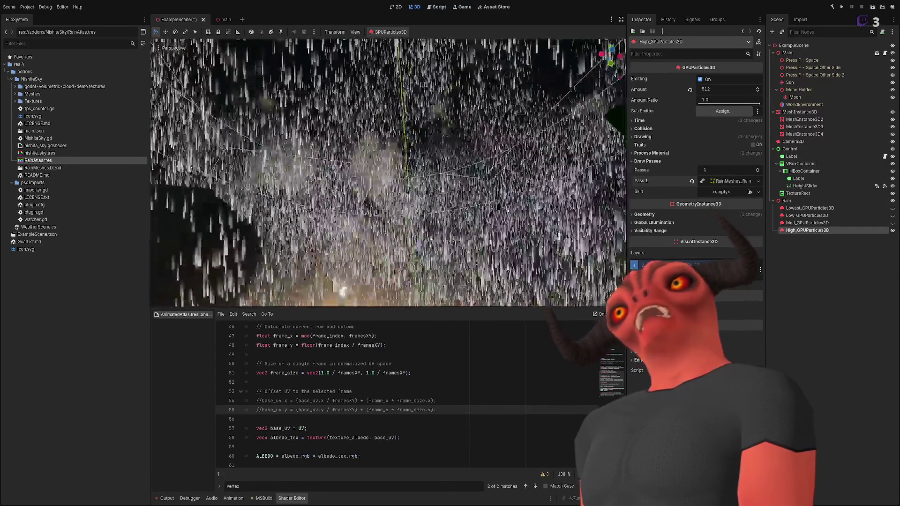
key(s)
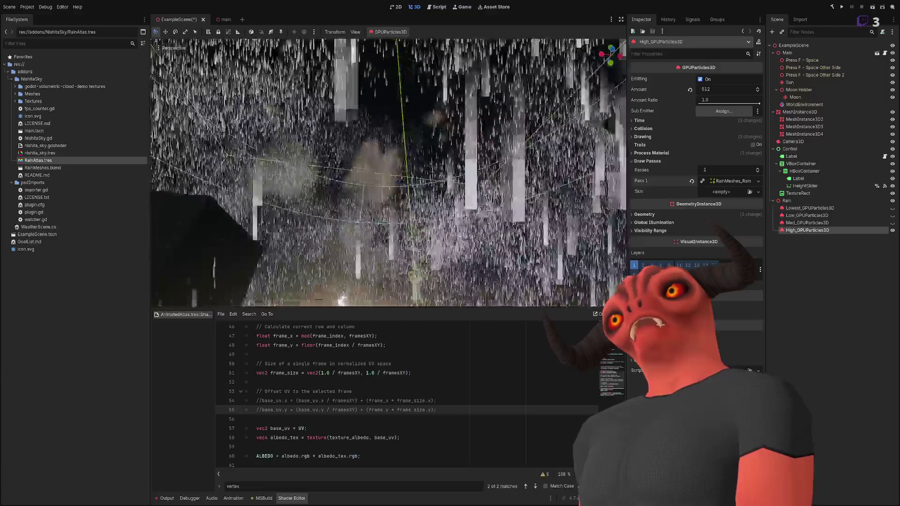
key(s)
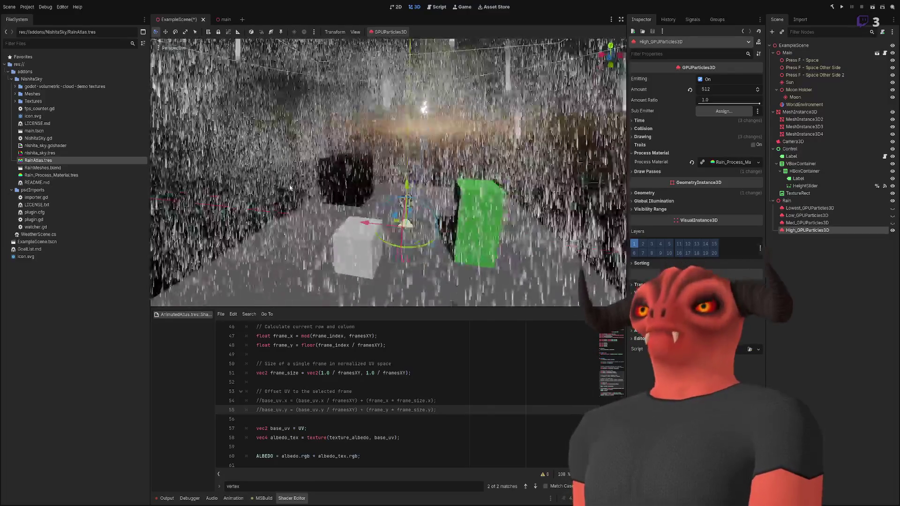
click(93, 175)
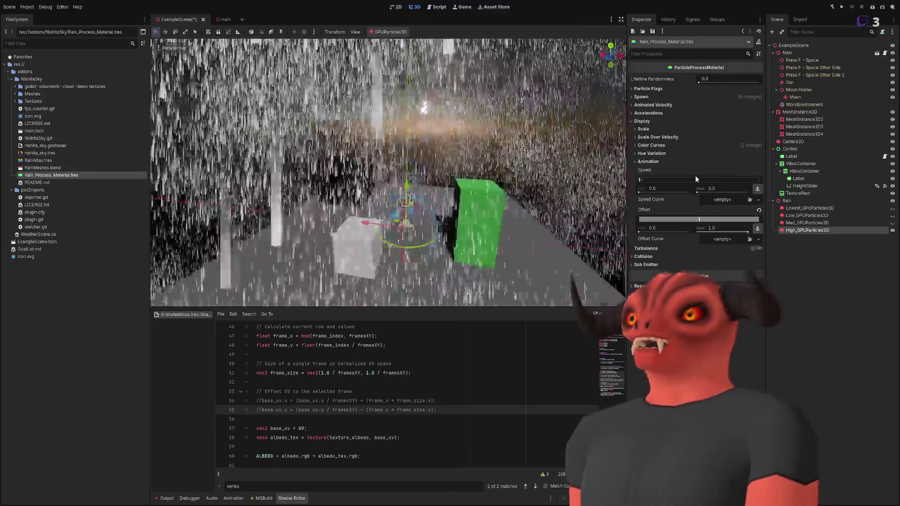
click(809, 208)
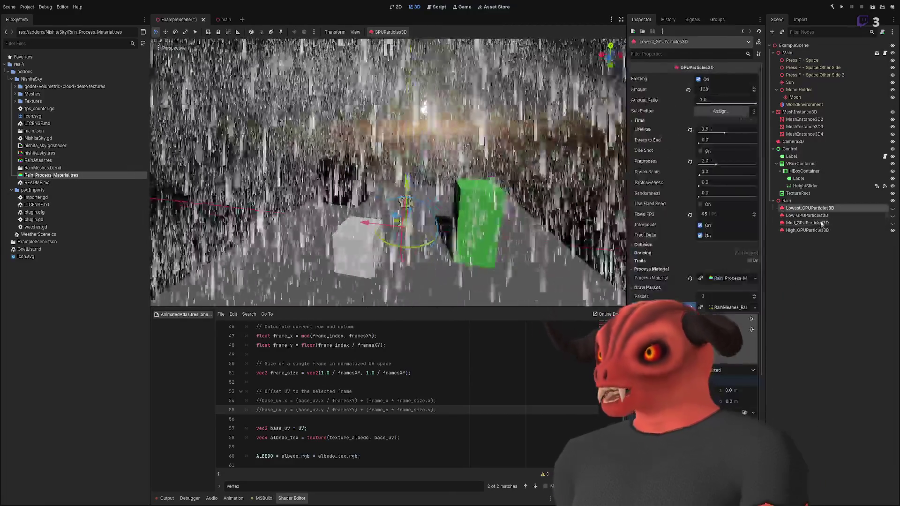
ctrl+click(821, 231)
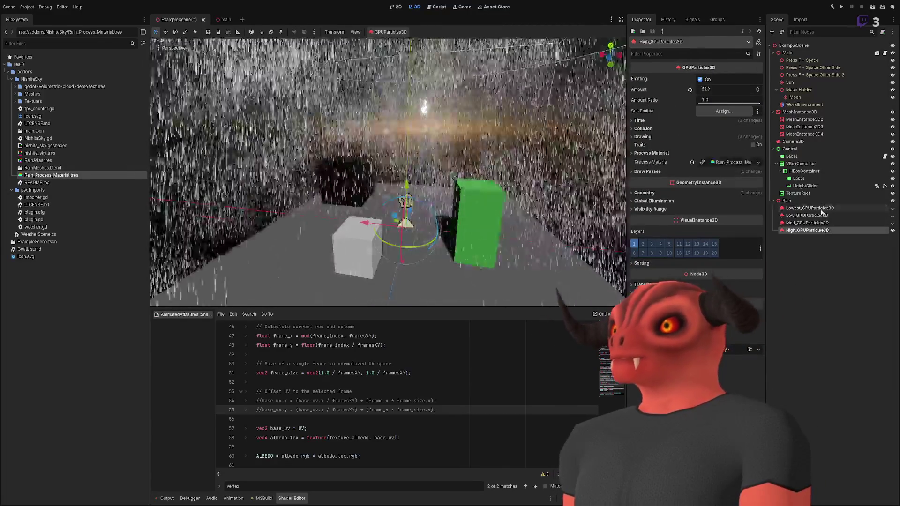
shift+click(823, 230)
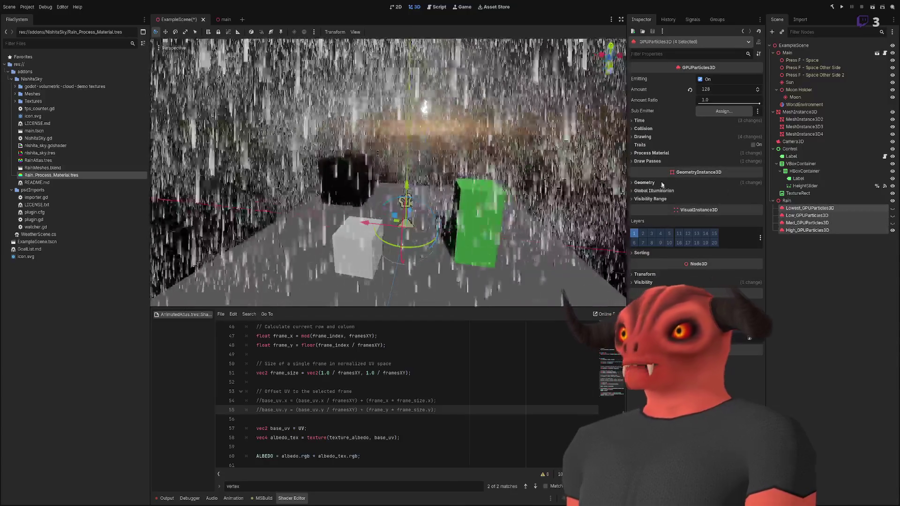
click(651, 153)
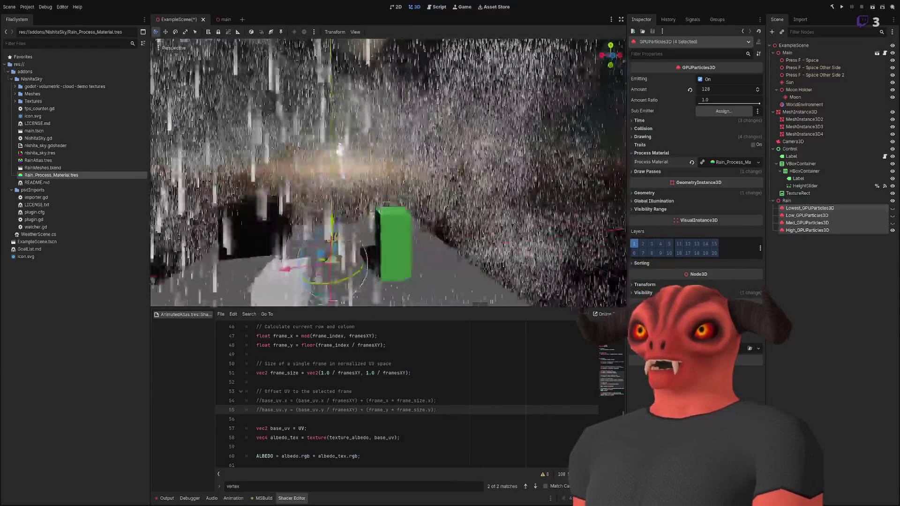
click(806, 230)
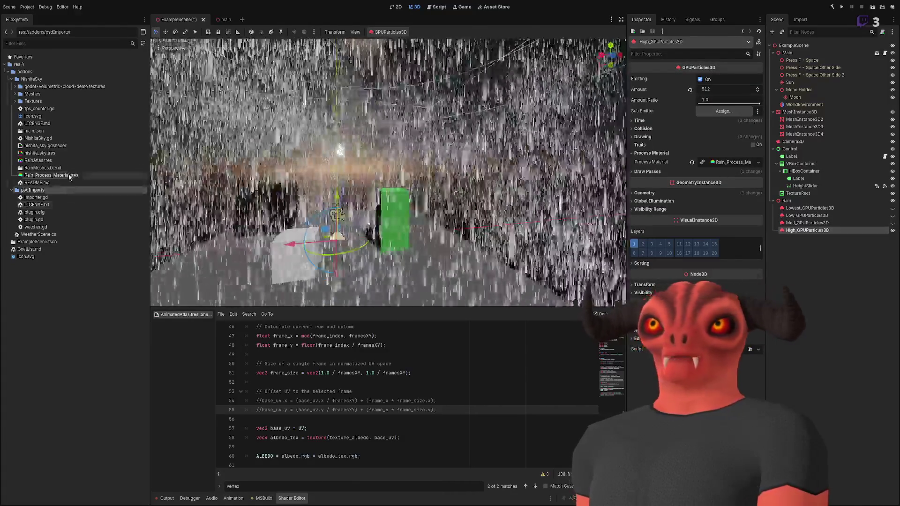
Open Rain_Process_Material.tres, collapse Display, and enable Turbulence with Noise Scale 0.0
click(110, 176)
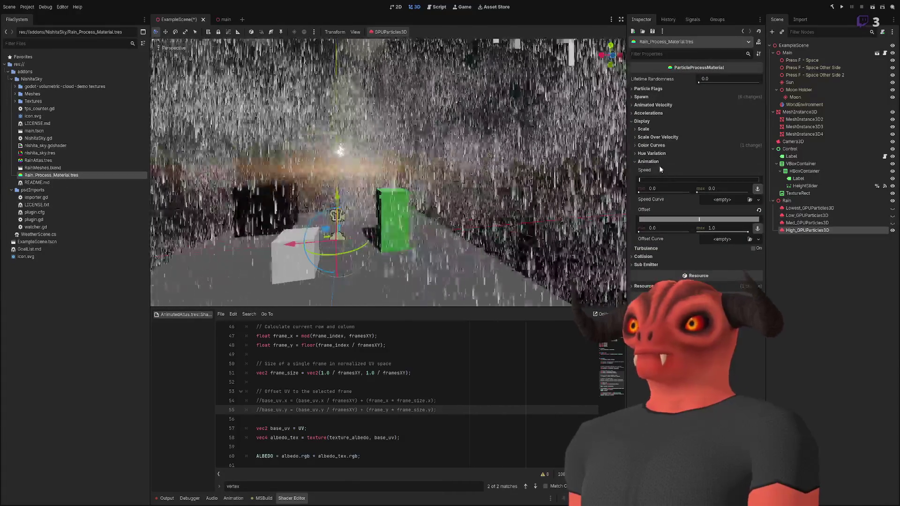
click(650, 122)
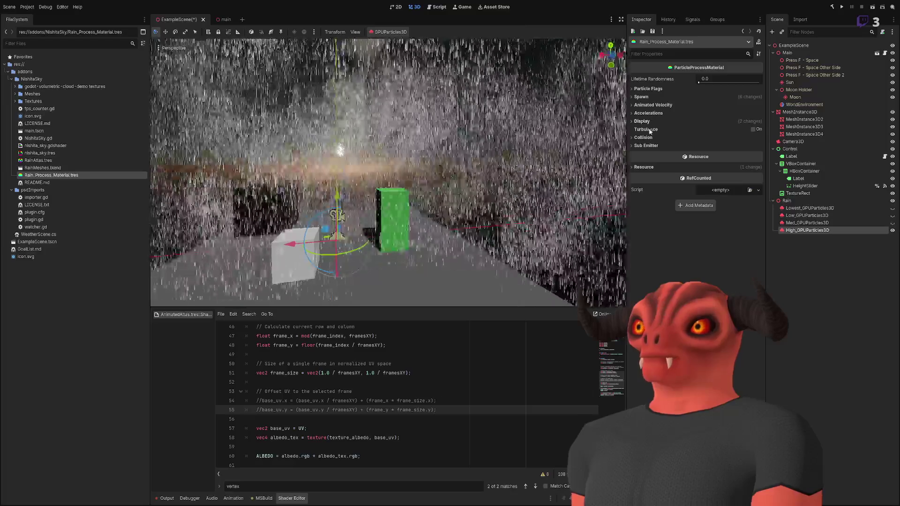
click(753, 130)
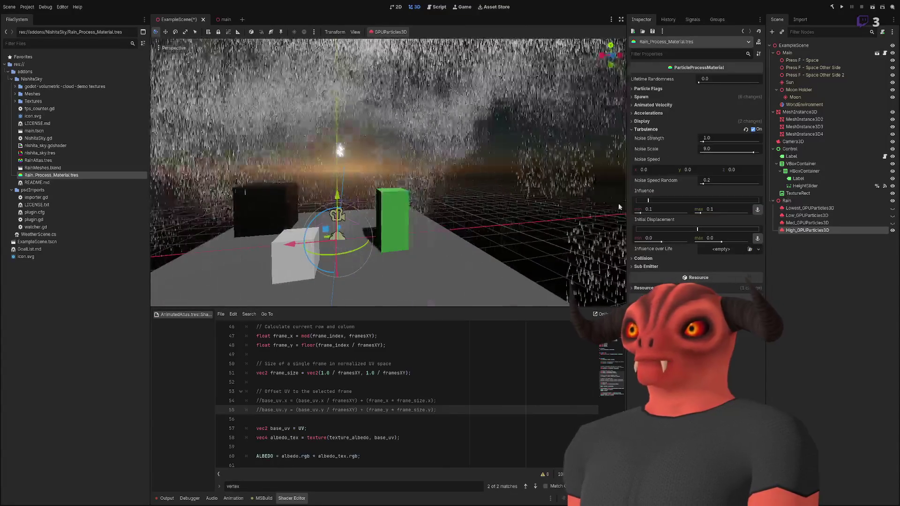
drag(752, 155, 662, 159)
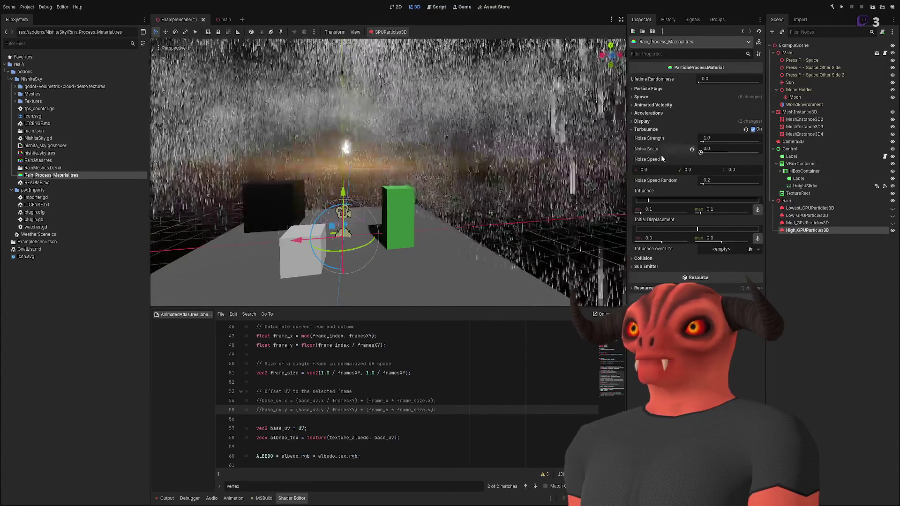
scroll(614, 166, down, 5)
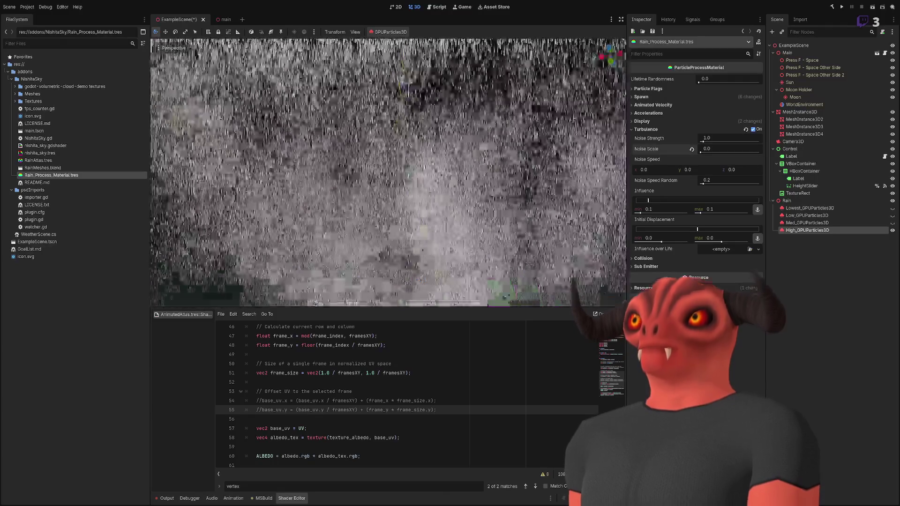
scroll(613, 166, up, 5)
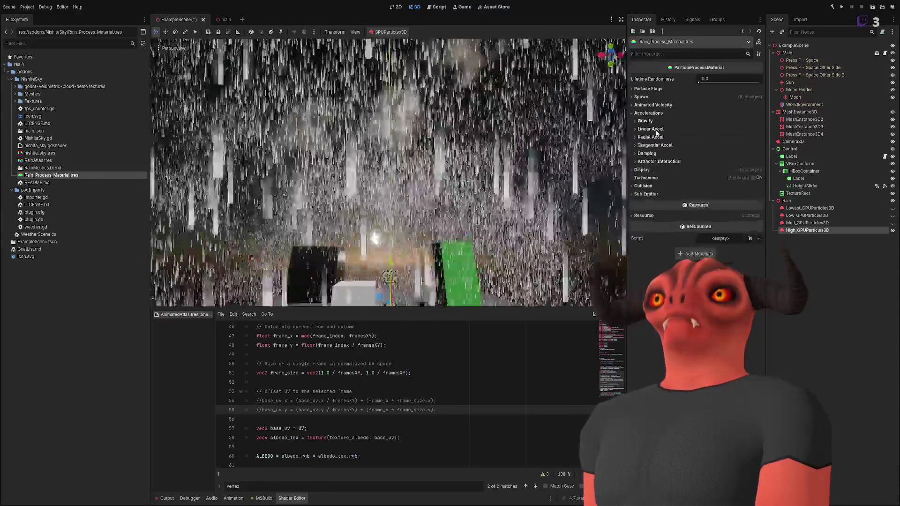
Try Inherit Velocity Ratio values of 1.0 and -1.555, then reset it to 0.0
click(656, 137)
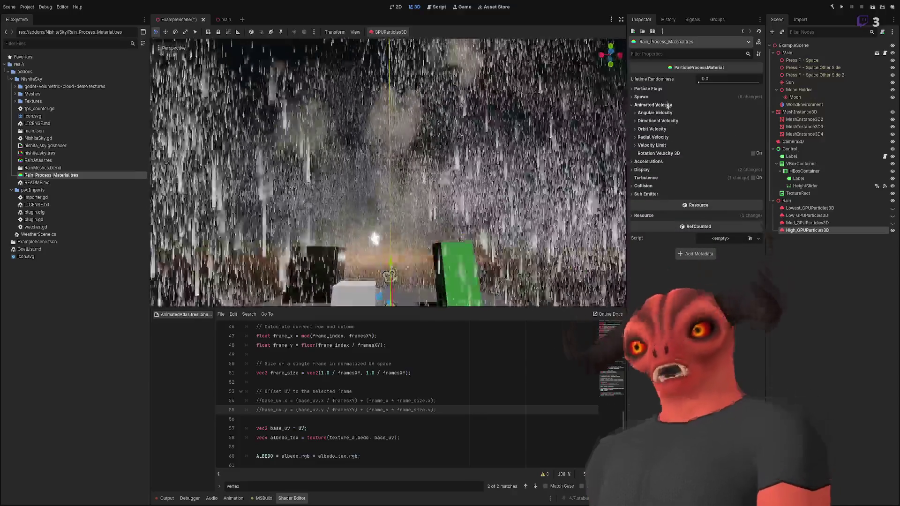
click(649, 103)
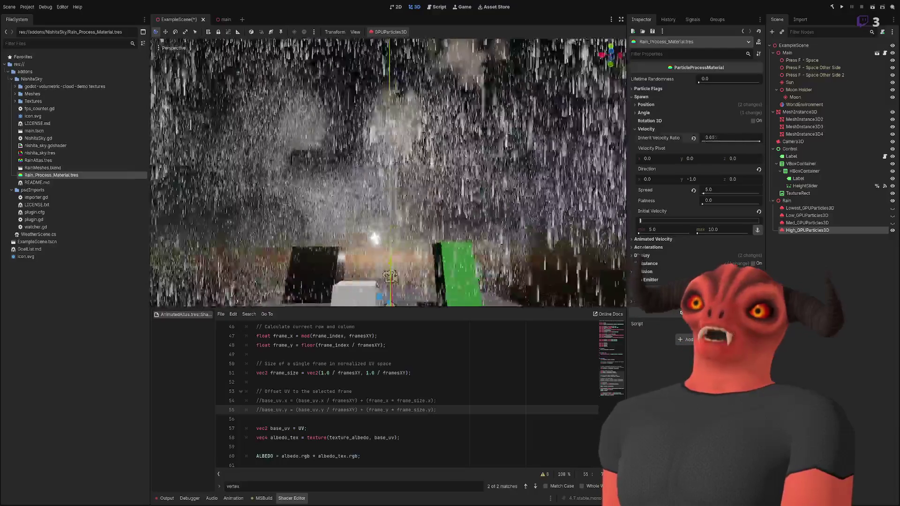
key(Return)
mouse_move(381, 176)
mouse_down()
mouse_move(375, 183)
mouse_move(412, 187)
mouse_move(388, 190)
mouse_move(429, 179)
mouse_move(26, 185)
mouse_up()
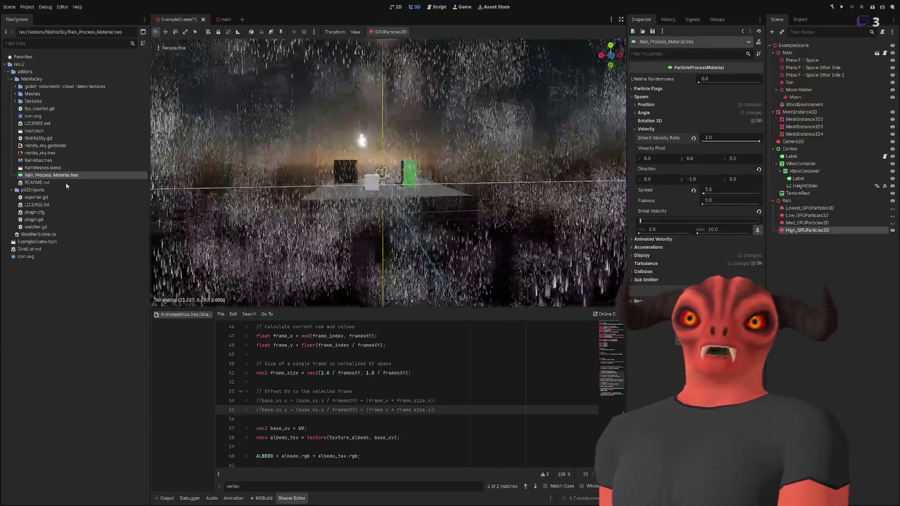
key(f)
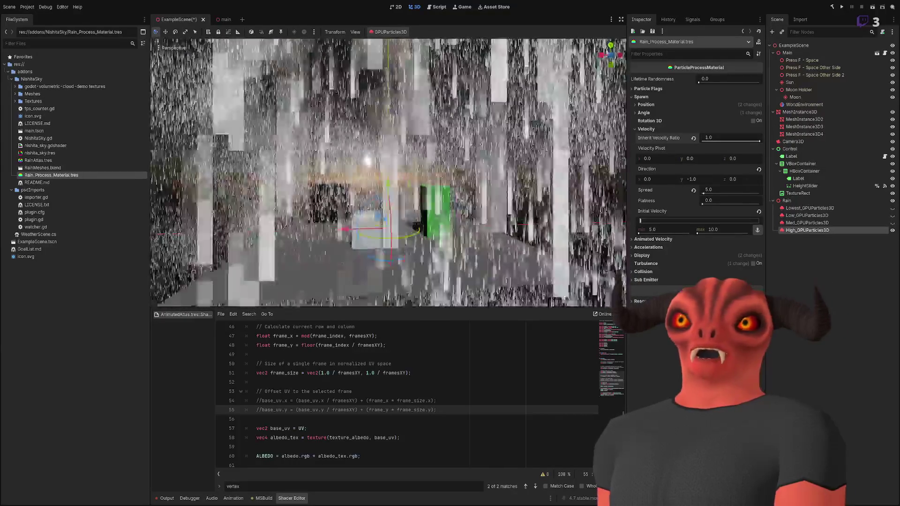
drag(731, 138, 678, 163)
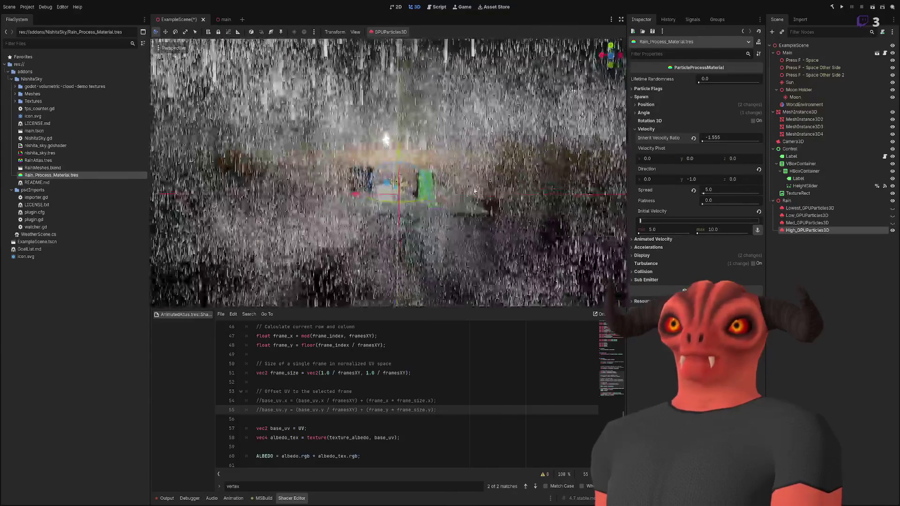
click(693, 137)
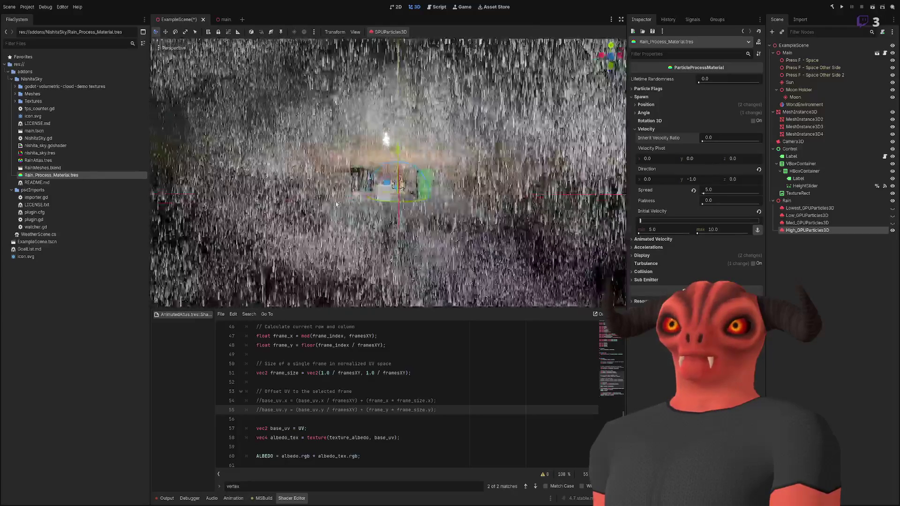
Move the rain emitter along X and widen Velocity Spread to 180.0
drag(358, 200, 67, 191)
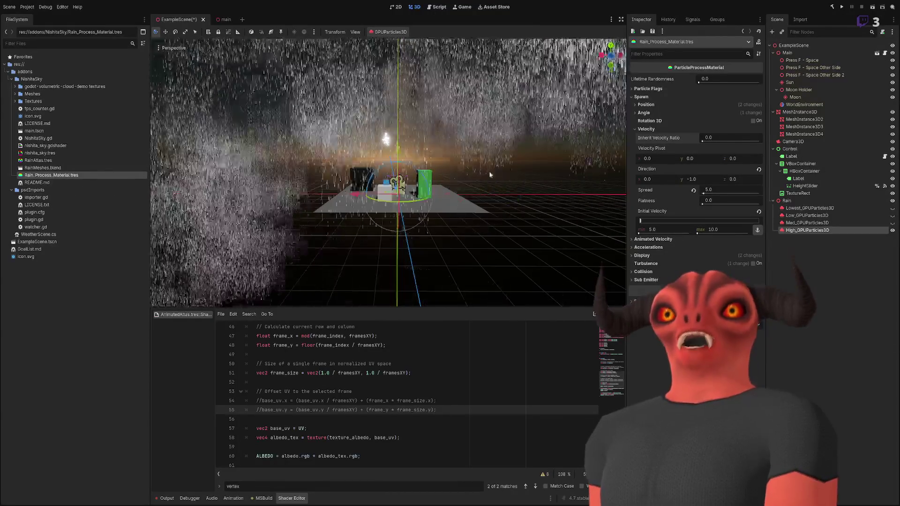
click(661, 129)
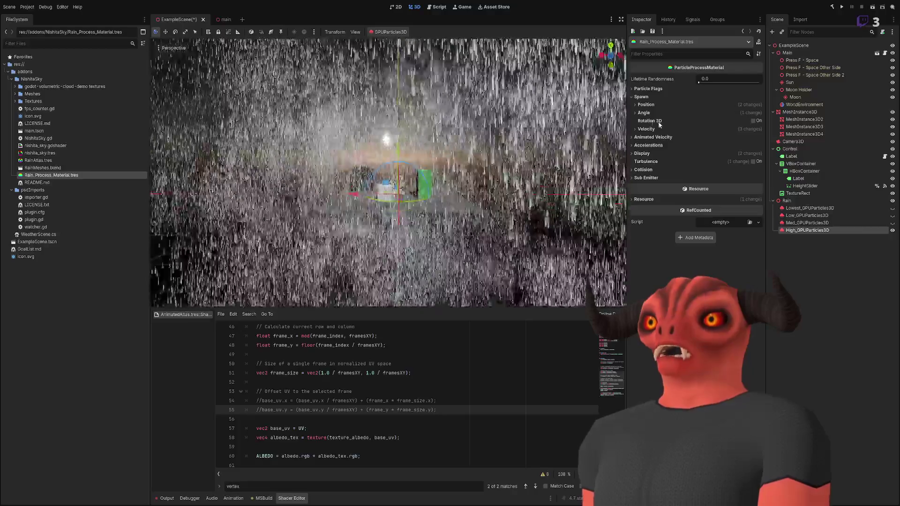
click(647, 129)
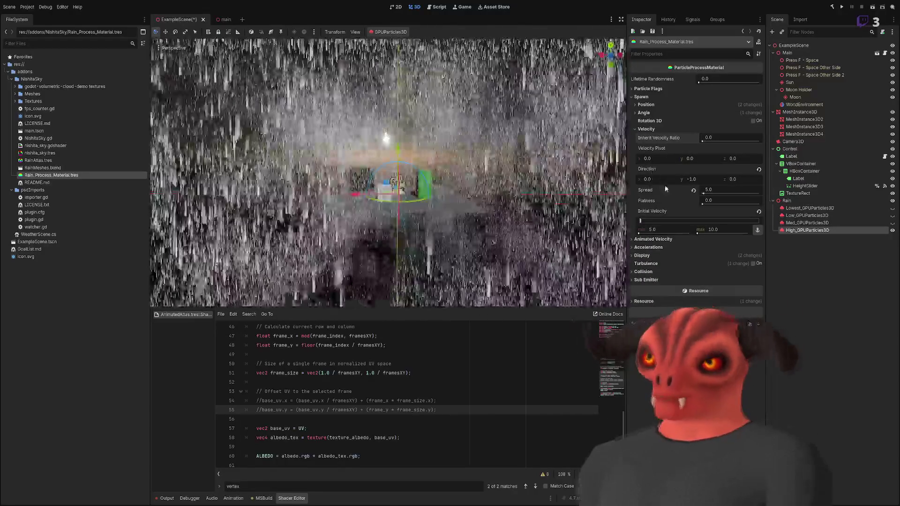
drag(704, 194, 759, 192)
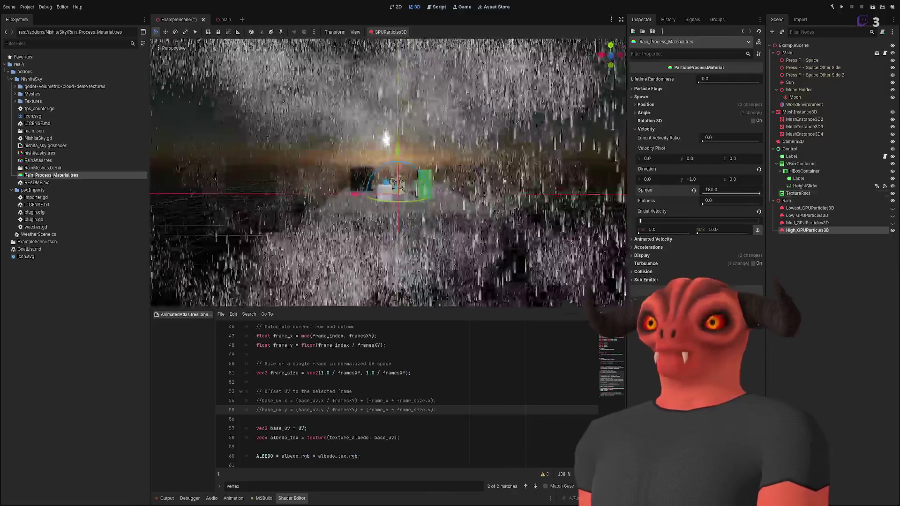
drag(524, 184, 516, 240)
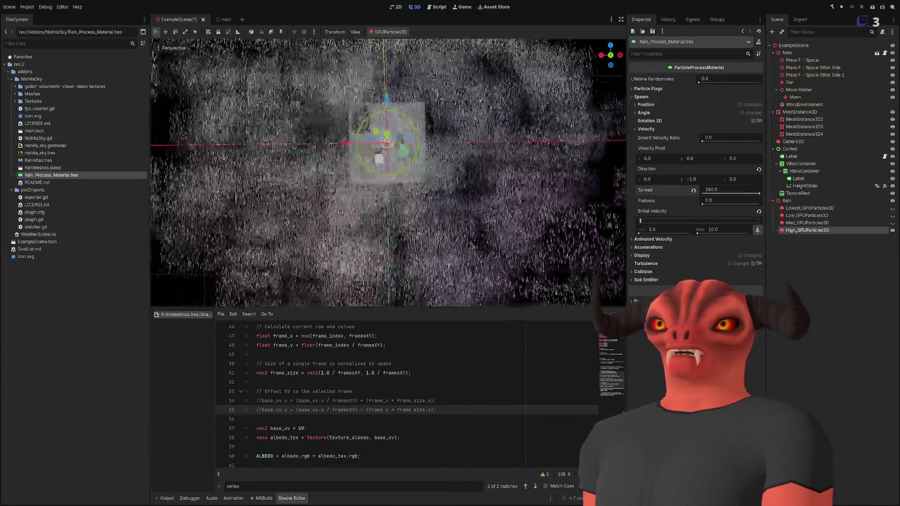
mouse_move(517, 240)
mouse_down()
mouse_move(511, 178)
mouse_move(473, 160)
mouse_move(671, 211)
mouse_up()
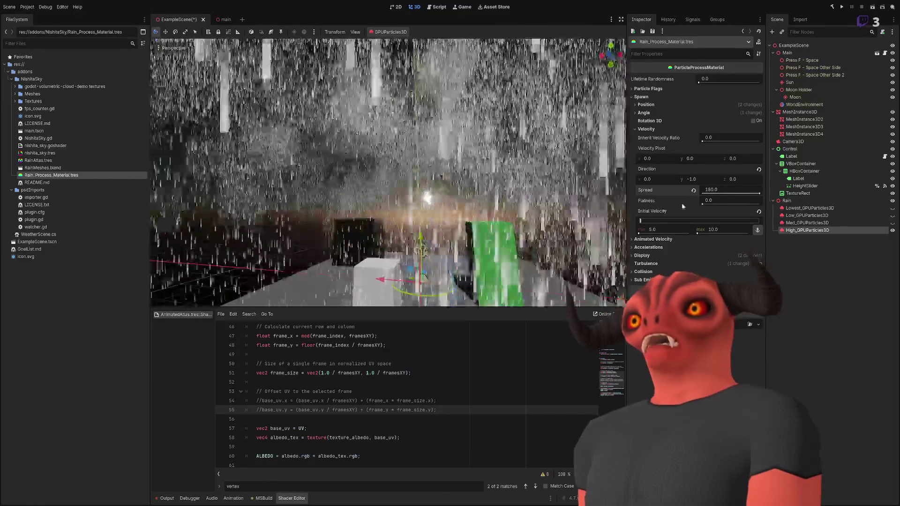
Narrow Spread to 5 and near zero, set Direction y to -1, then Spread to 15
click(710, 190)
text(5)
key(Return)
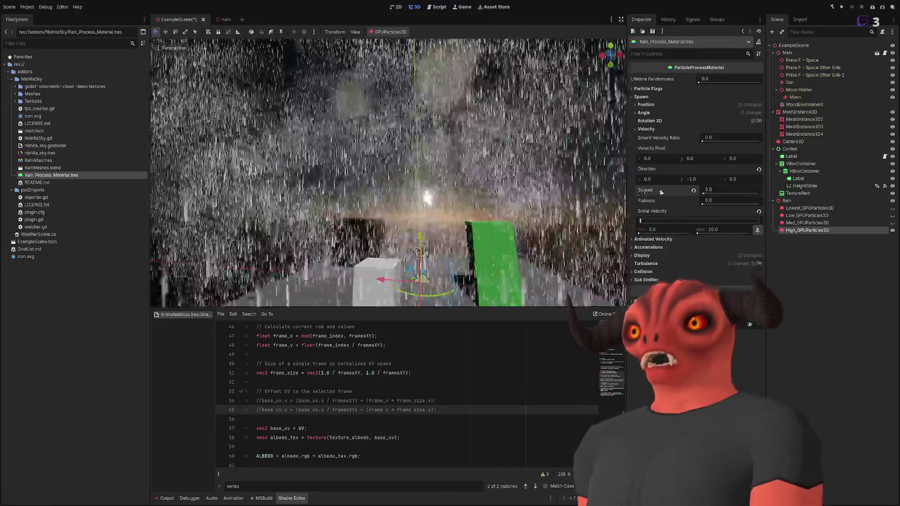
drag(704, 193, 703, 193)
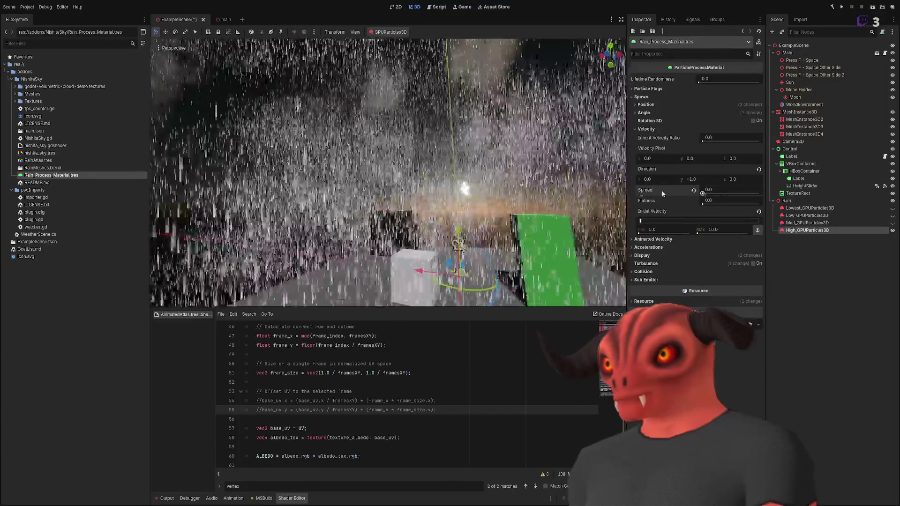
click(691, 179)
text(-1)
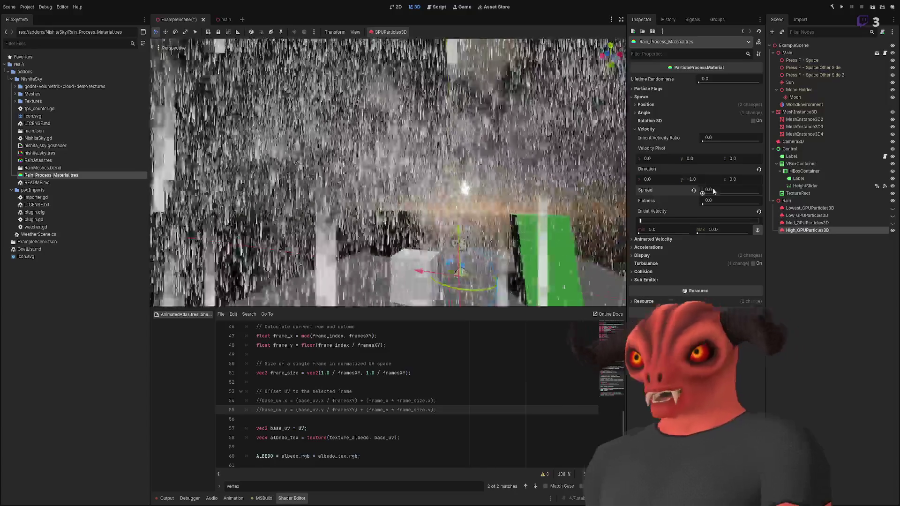
key(Return)
click(709, 189)
text(15)
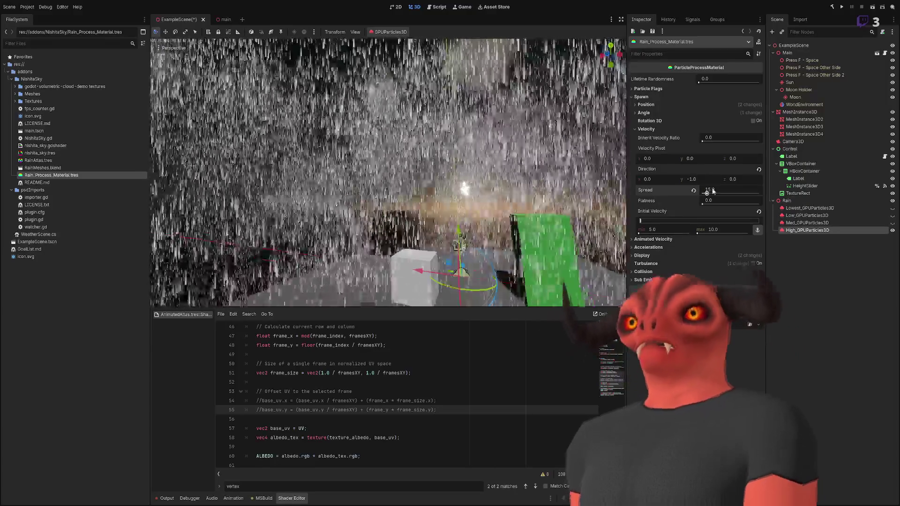
mouse_move(306, 205)
mouse_down()
mouse_move(328, 225)
mouse_move(366, 140)
mouse_up()
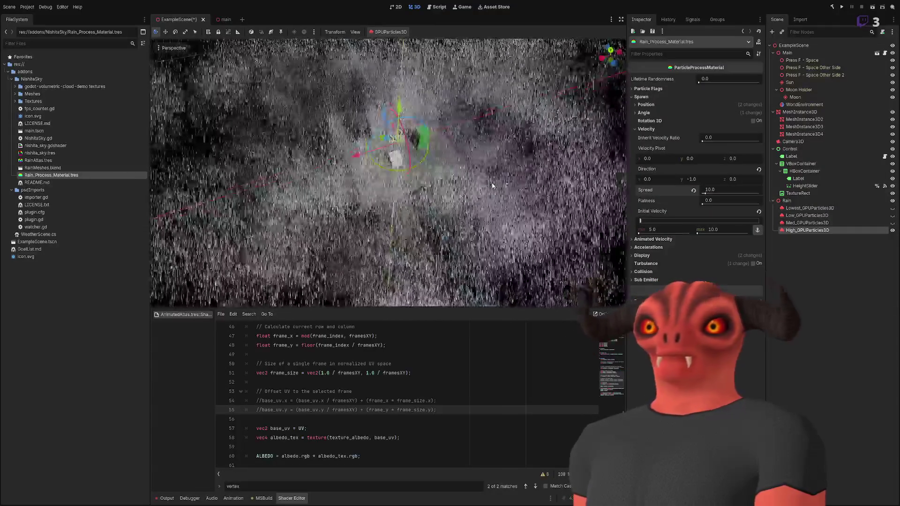
Expand Angle and Velocity, then drag Direction x down to about -4.14 viewed from street level
click(647, 129)
click(654, 113)
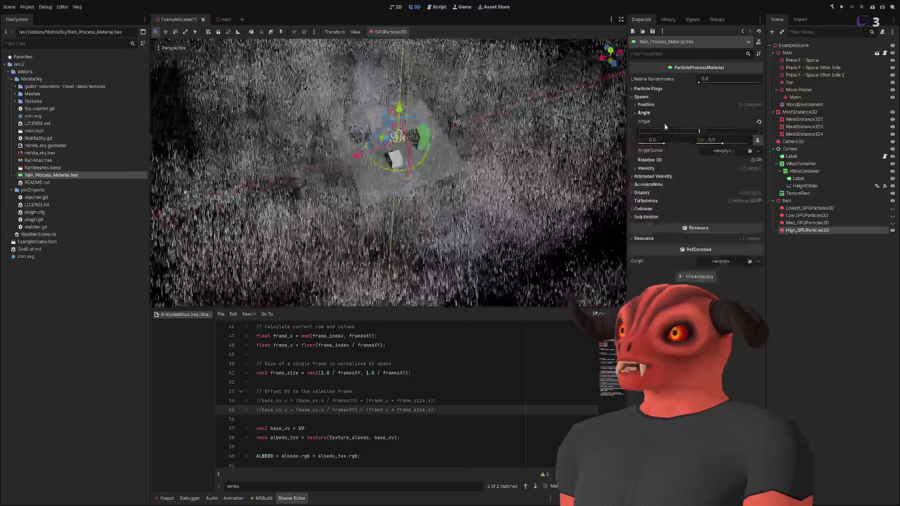
click(648, 130)
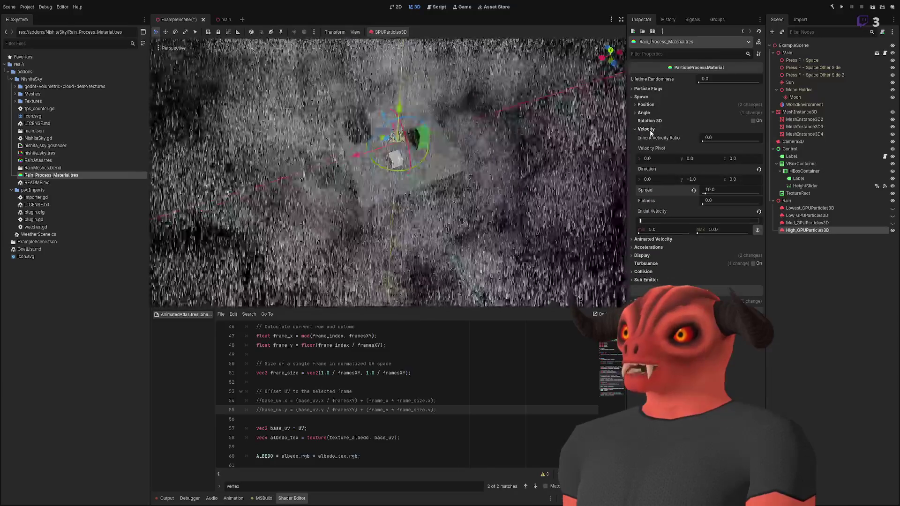
click(646, 179)
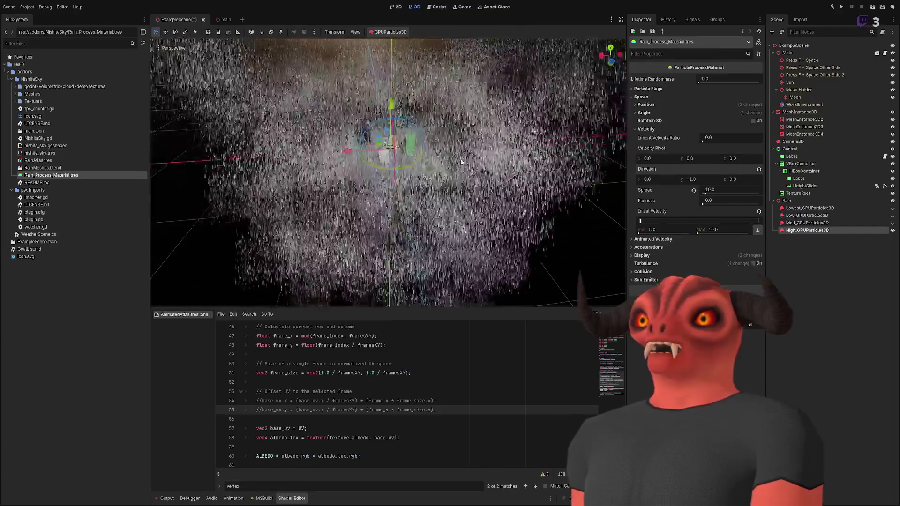
mouse_move(460, 162)
mouse_down()
mouse_move(445, 192)
mouse_move(466, 264)
mouse_move(523, 156)
mouse_up()
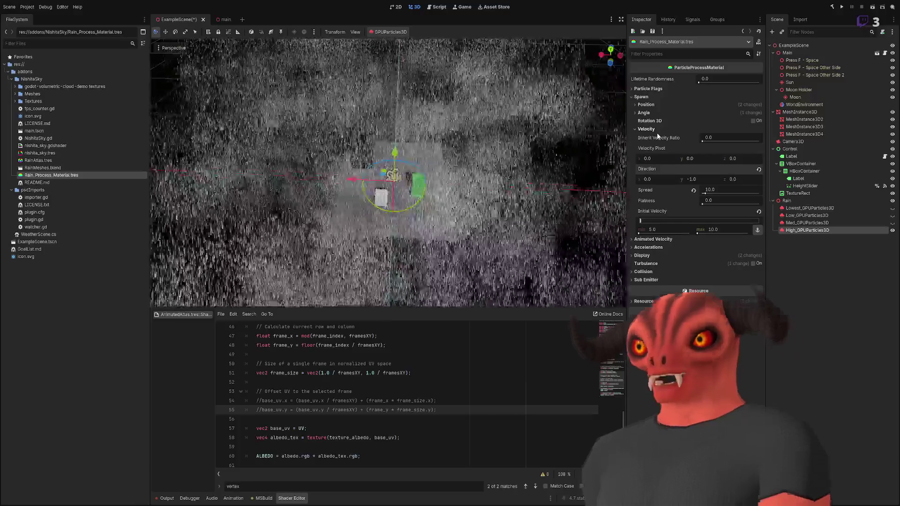
drag(649, 179, 586, 179)
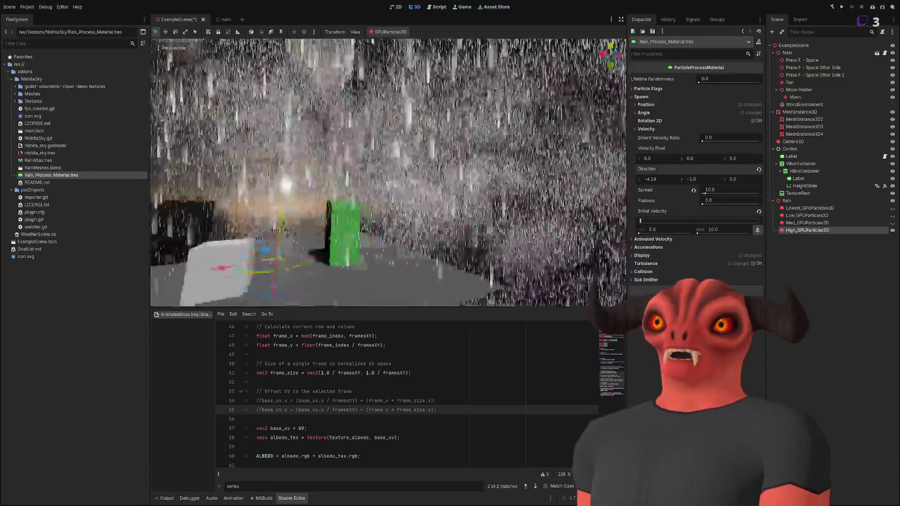
scroll(388, 173, down, 10)
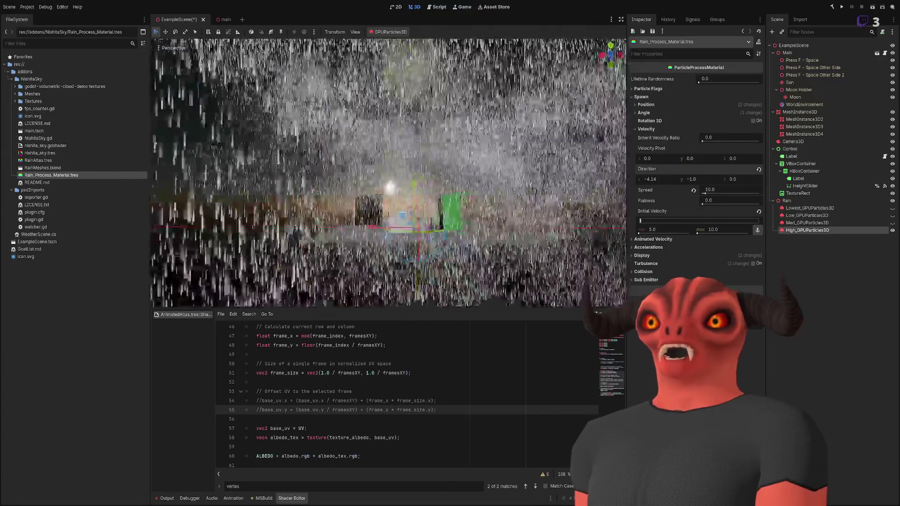
click(672, 178)
Test slanting the rain with Direction x, then return it to 0.0 for straight rain
text(0)
key(Return)
drag(670, 179, 694, 178)
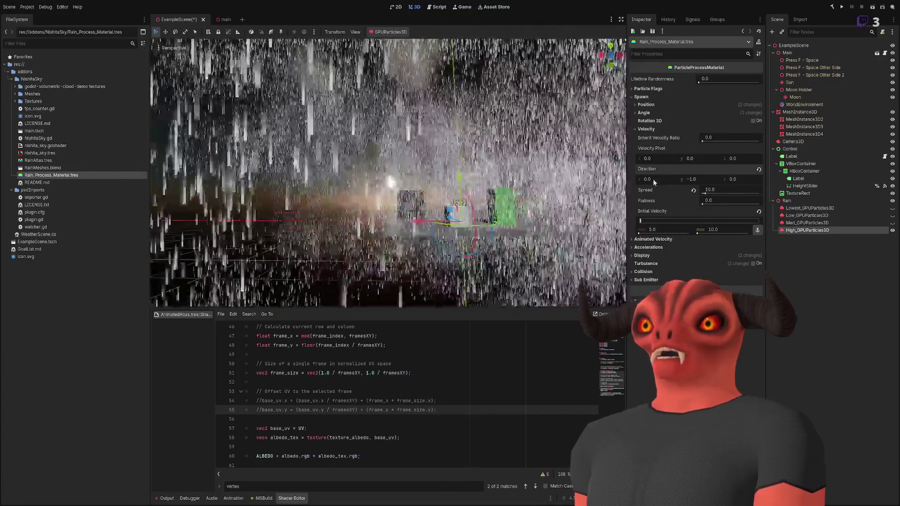
scroll(427, 174, down, 6)
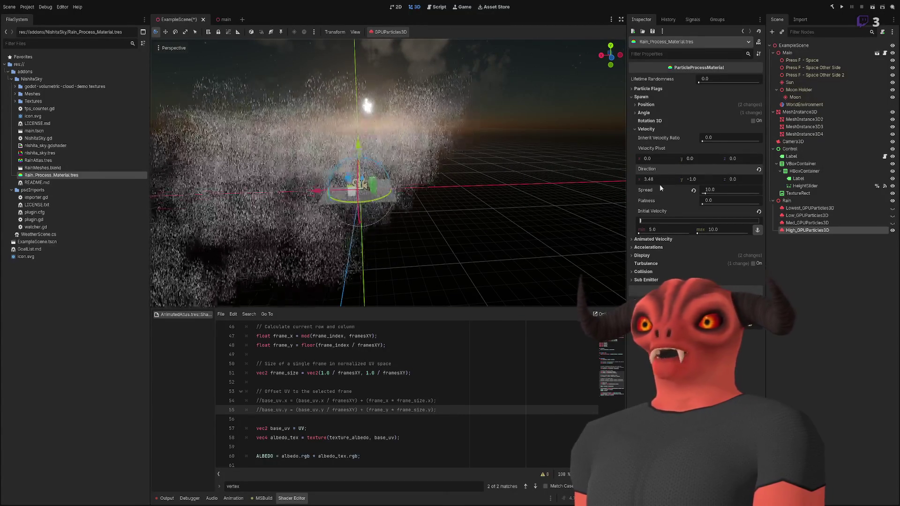
drag(677, 180, 654, 180)
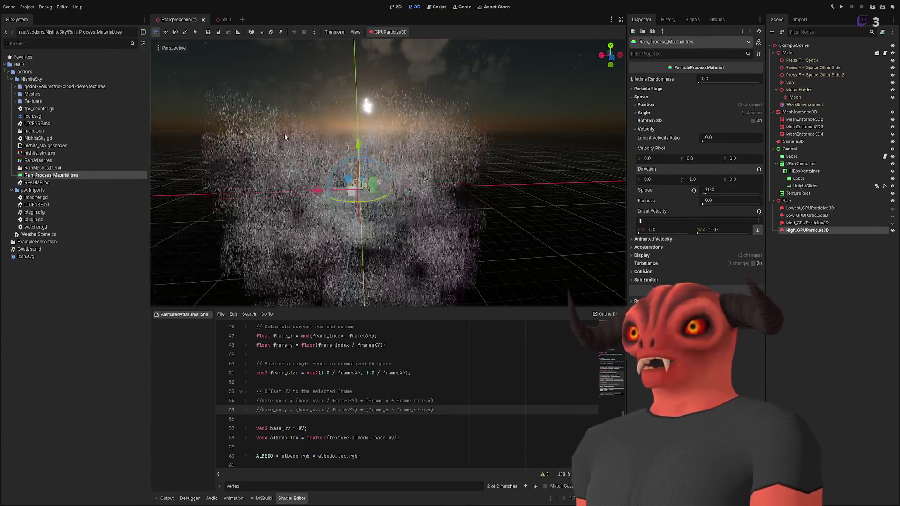
drag(403, 142, 422, 142)
scroll(422, 142, up, 5)
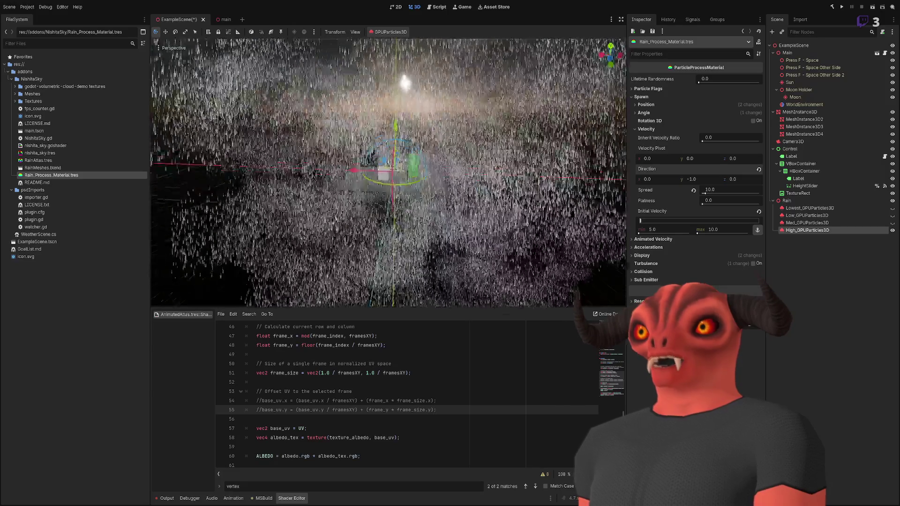
scroll(424, 232, down, 3)
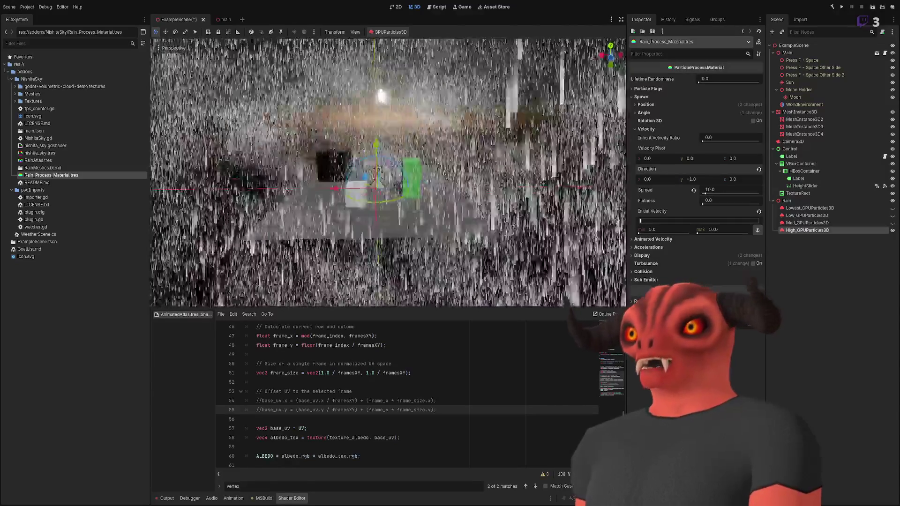
scroll(424, 233, up, 3)
drag(424, 233, 468, 225)
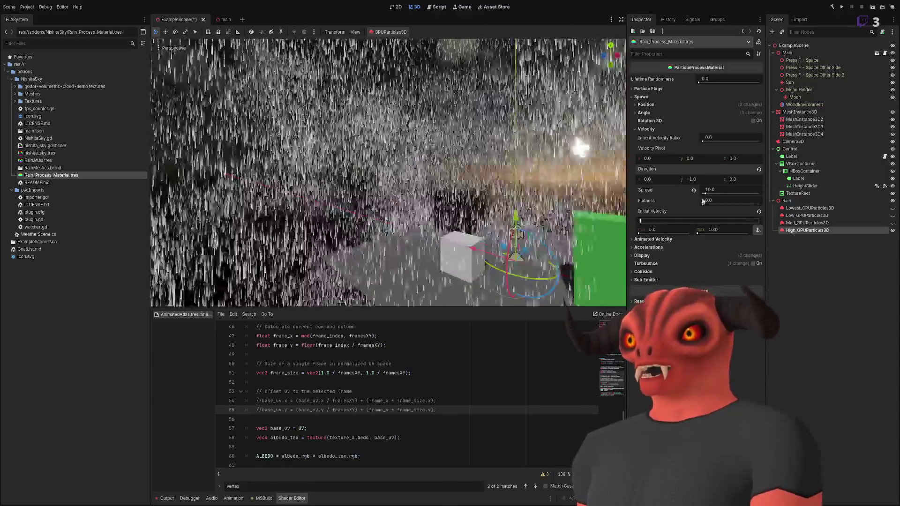
Enter 1 in the direction x field, then raise the rain's Flatness to 1.0
click(647, 179)
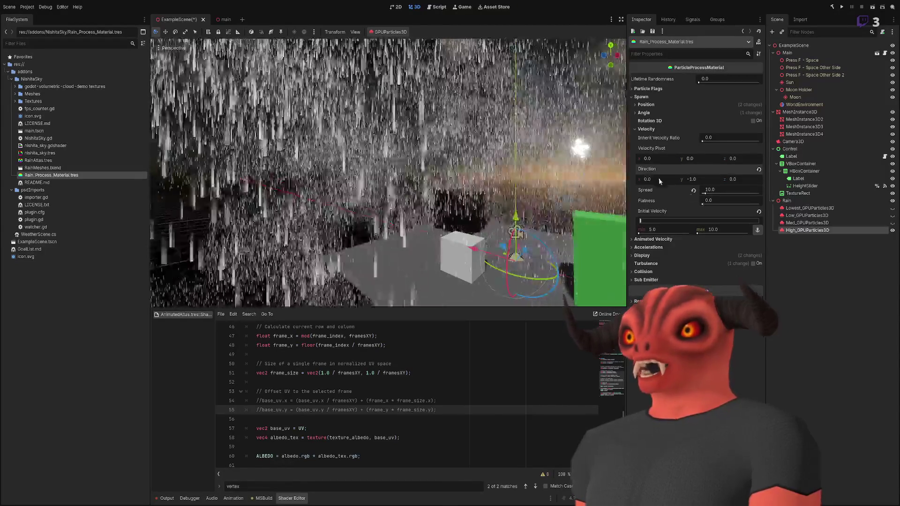
text(1)
key(Return)
mouse_move(442, 171)
mouse_down()
mouse_move(328, 159)
mouse_move(271, 178)
mouse_move(476, 112)
mouse_up()
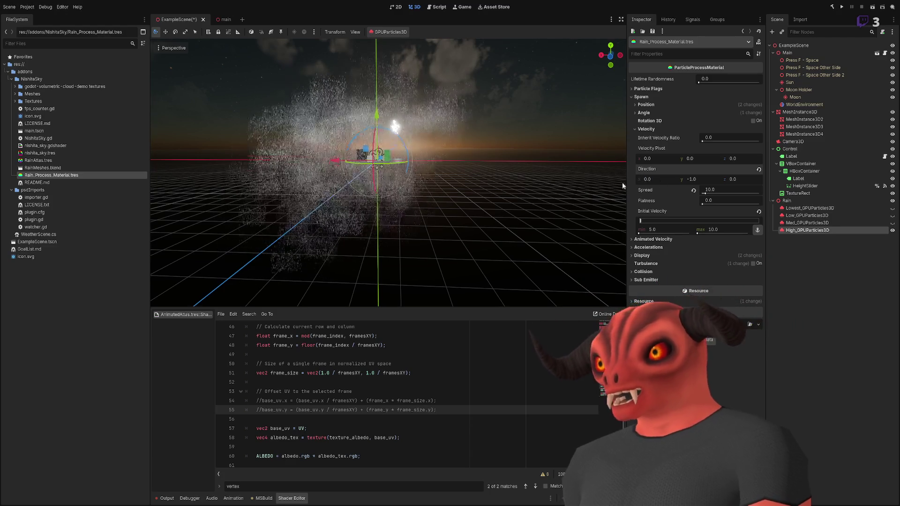
scroll(388, 173, up, 5)
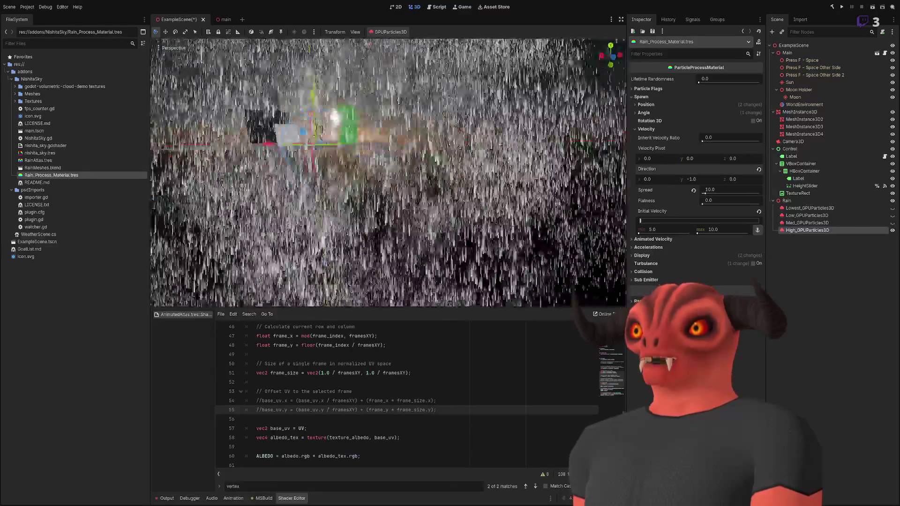
scroll(387, 173, up, 5)
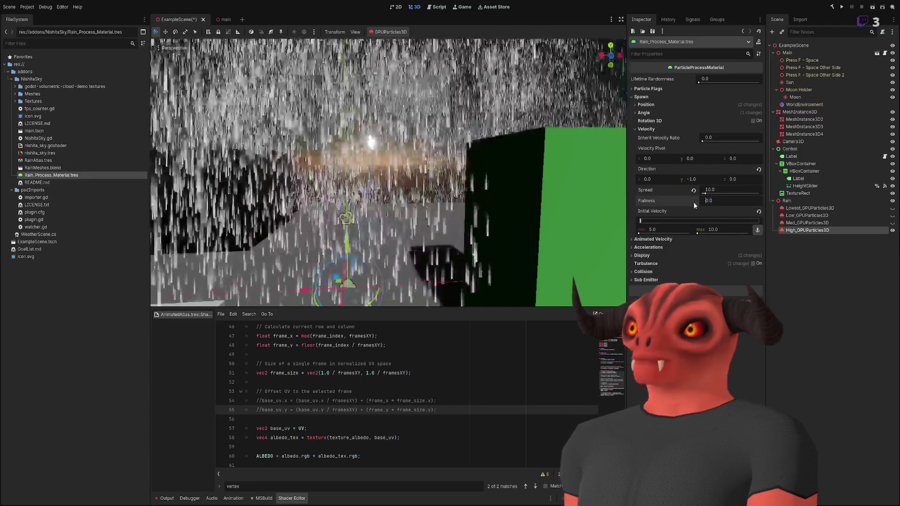
drag(701, 205, 759, 204)
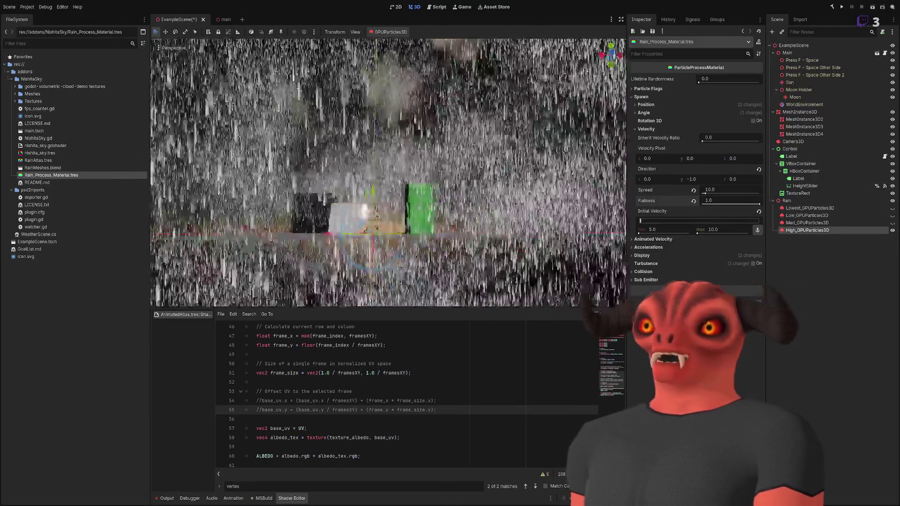
scroll(388, 173, down, 5)
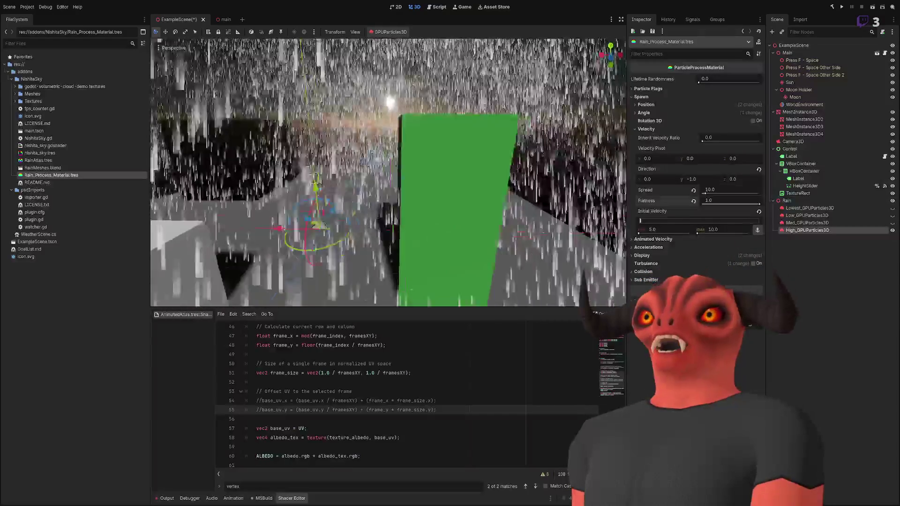
Try a Spread of 0, then undo it back to 10
scroll(388, 172, down, 8)
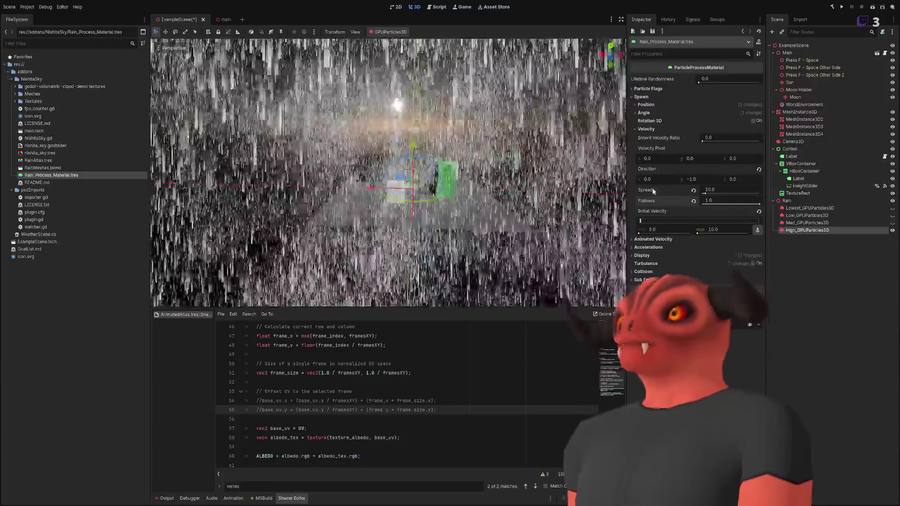
click(718, 190)
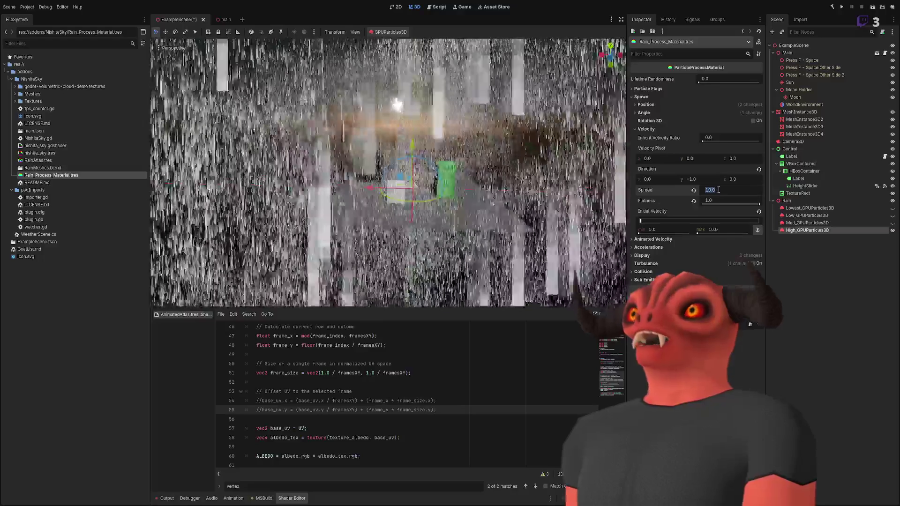
text(0)
key(Return)
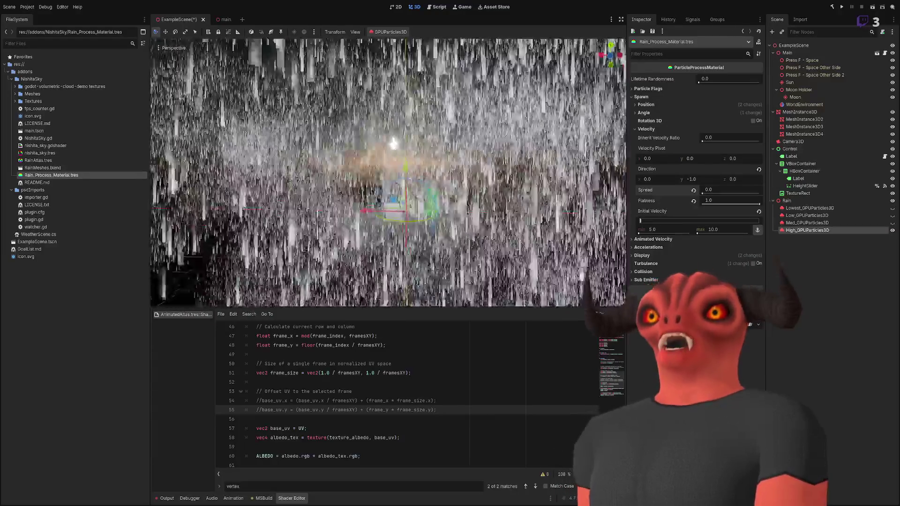
key(ctrl+z)
Frame the rain emitter, revert Flatness to 0.0, and select High_GPUParticles3D
drag(343, 148, 349, 133)
key(f)
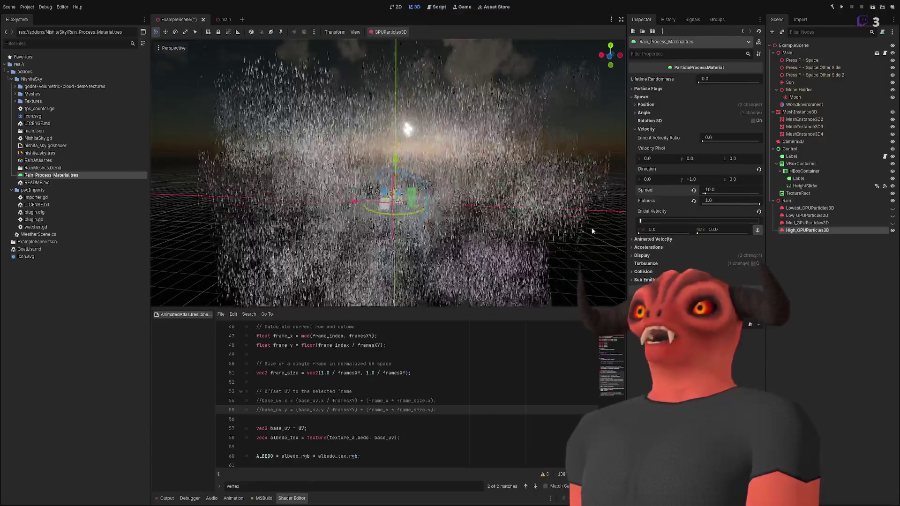
click(693, 200)
drag(579, 209, 579, 209)
click(782, 230)
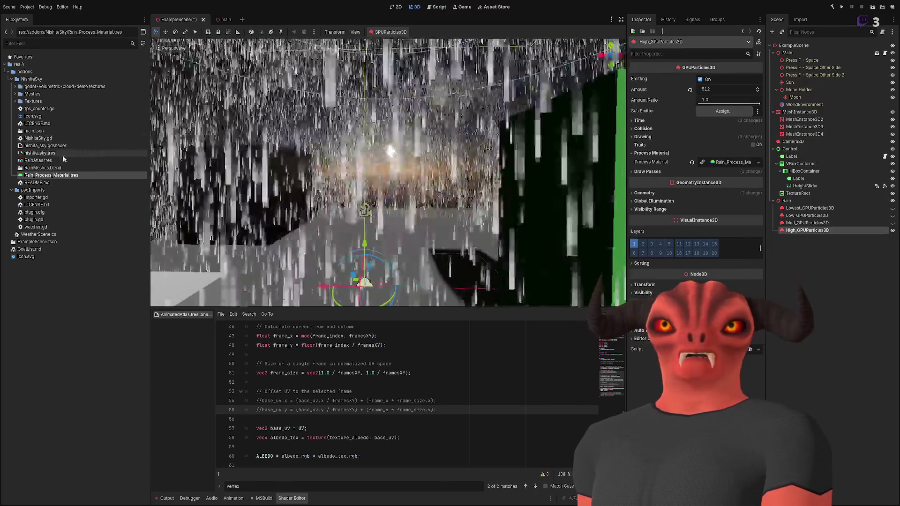
Inspect the RainAtlas.tres material, then select the WorldEnvironment node
click(52, 161)
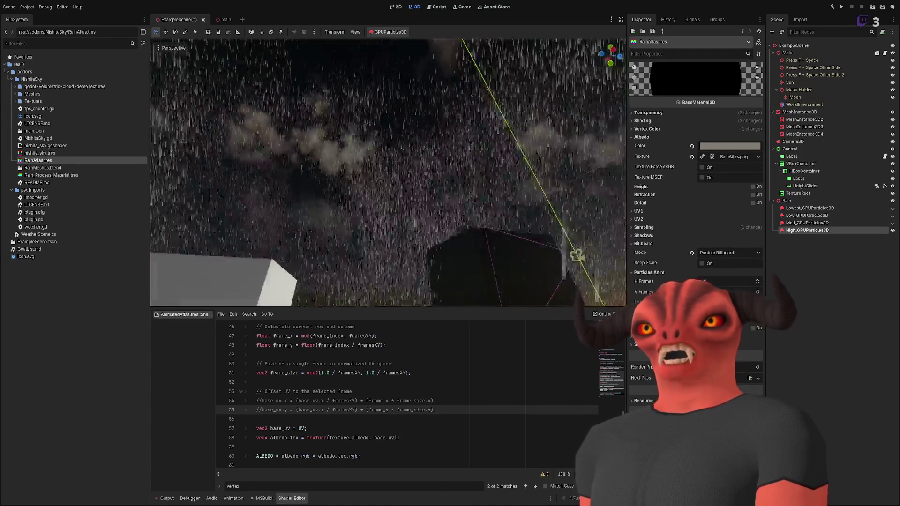
click(802, 102)
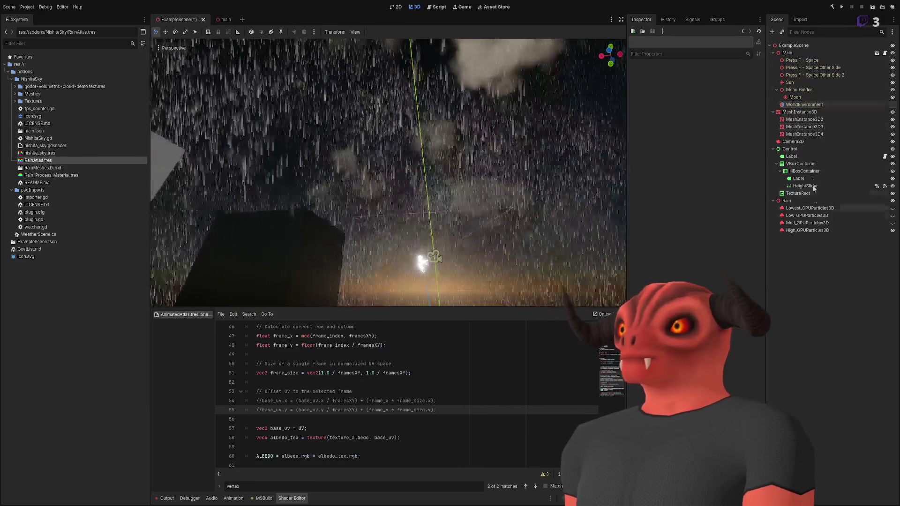
Check WorldEnvironment's Environment, then open nishita_sky.gdshader from Main's Skybox Sky Material
click(786, 53)
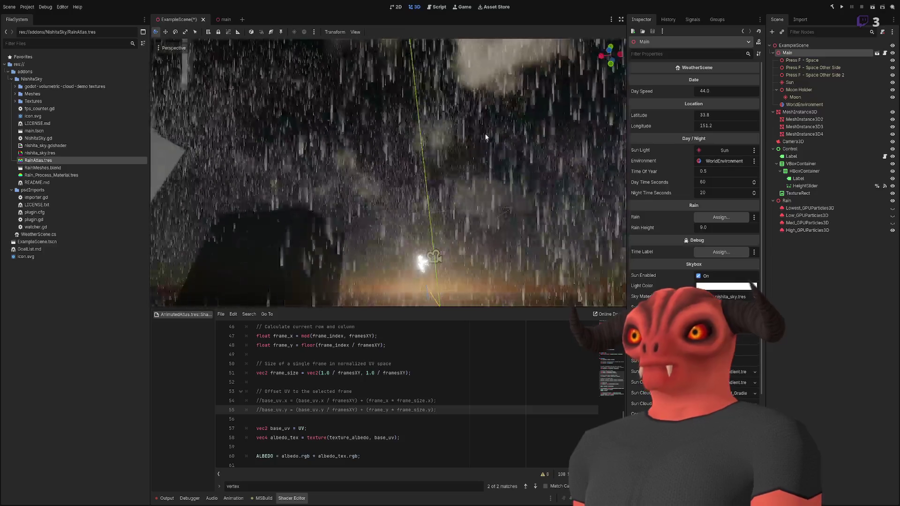
click(724, 161)
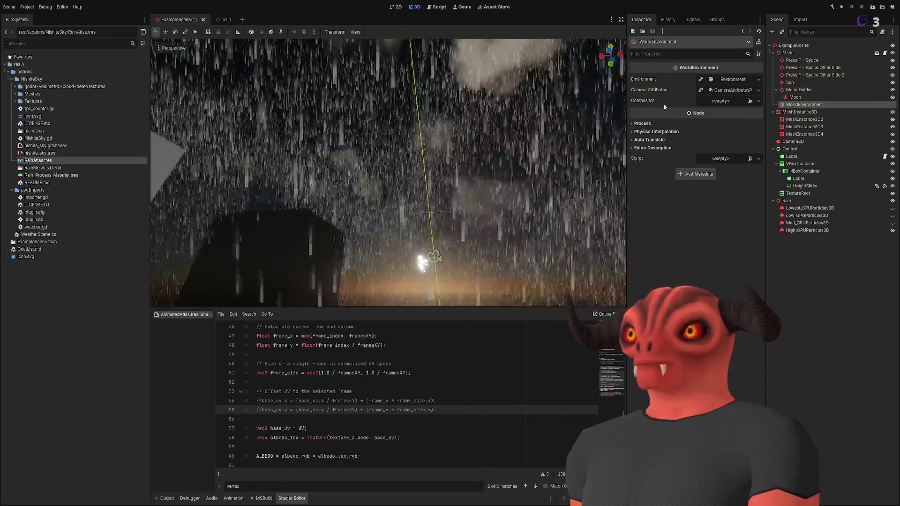
click(726, 78)
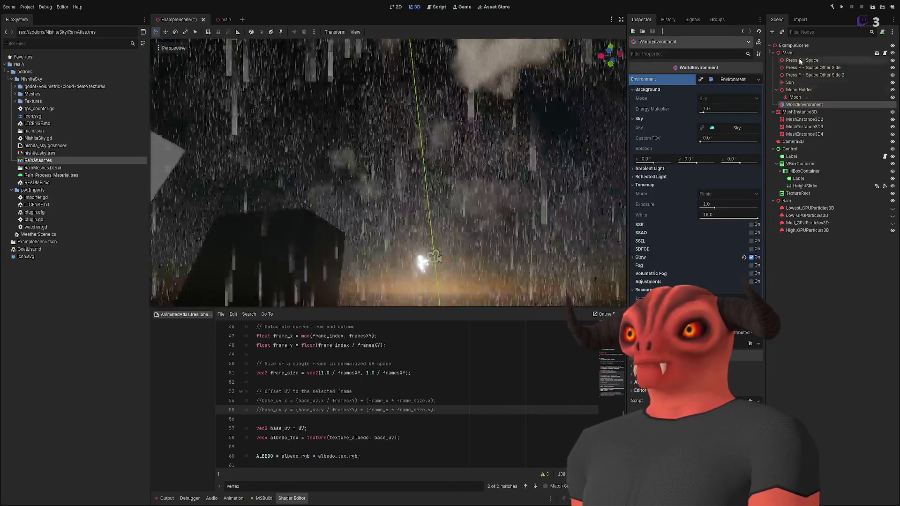
click(790, 52)
scroll(710, 261, down, 5)
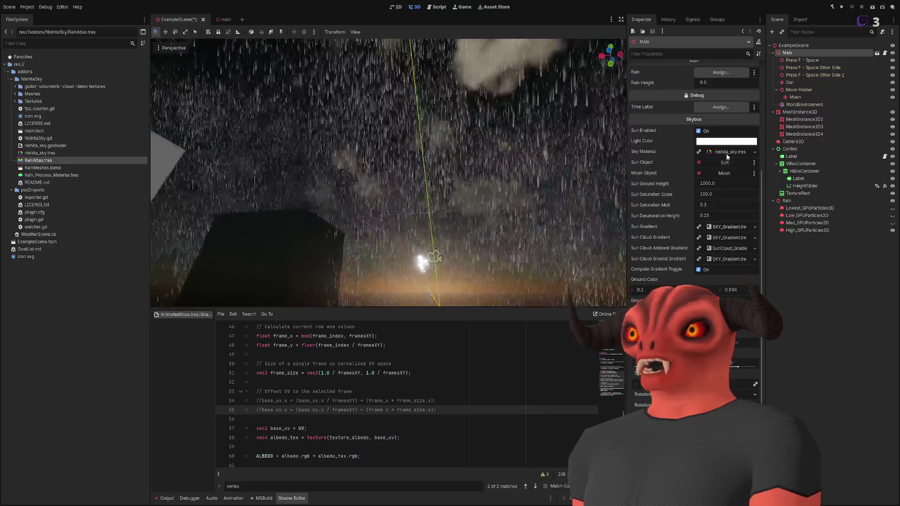
click(726, 152)
click(727, 165)
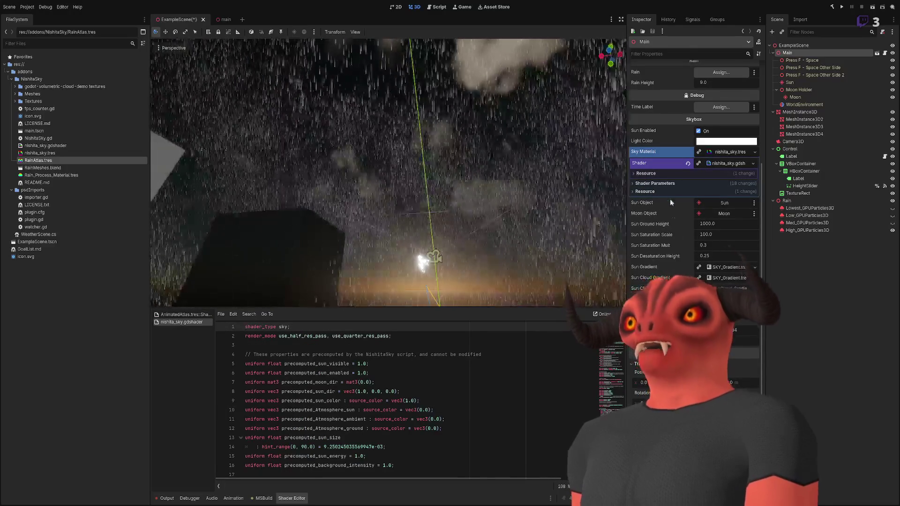
Select High_GPUParticles3D and edit its particle Amount, currently 512
scroll(684, 251, down, 10)
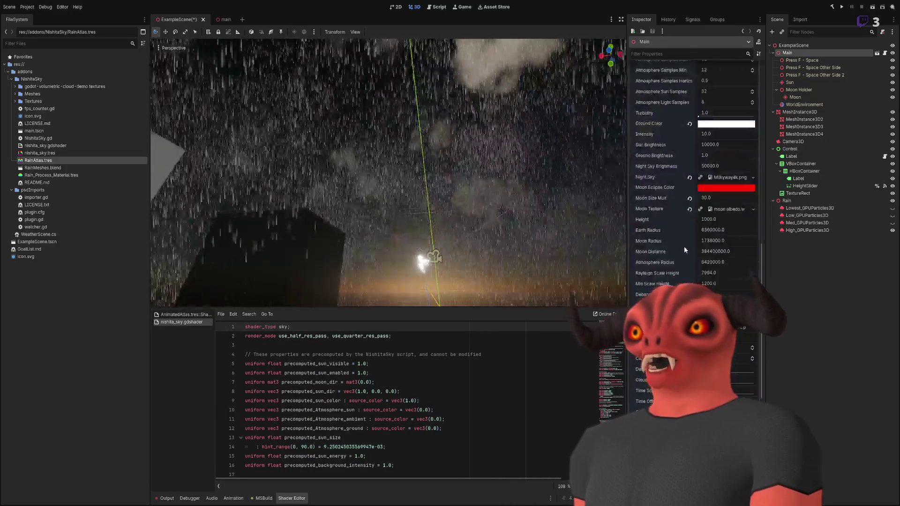
scroll(684, 248, up, 5)
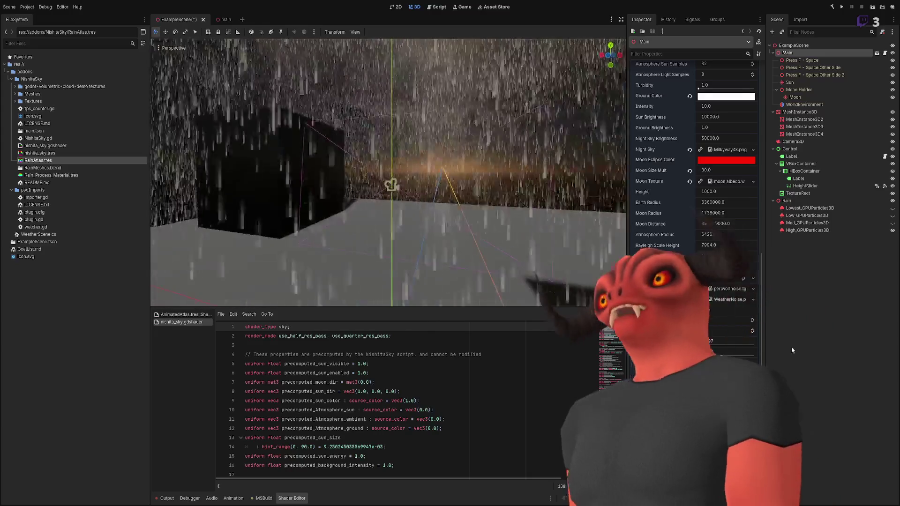
click(803, 231)
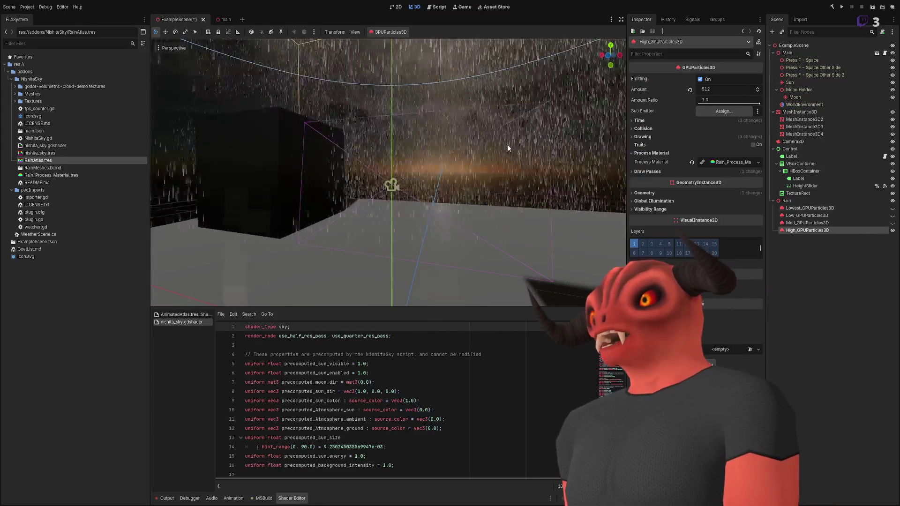
click(717, 89)
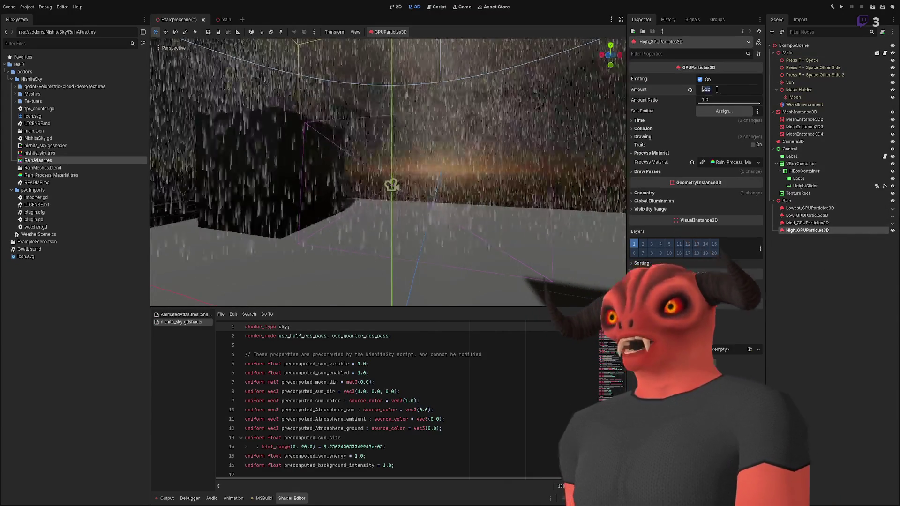
Lower High_GPUParticles3D's Amount to 256 and hide the Med rain layer
text(256)
key(Return)
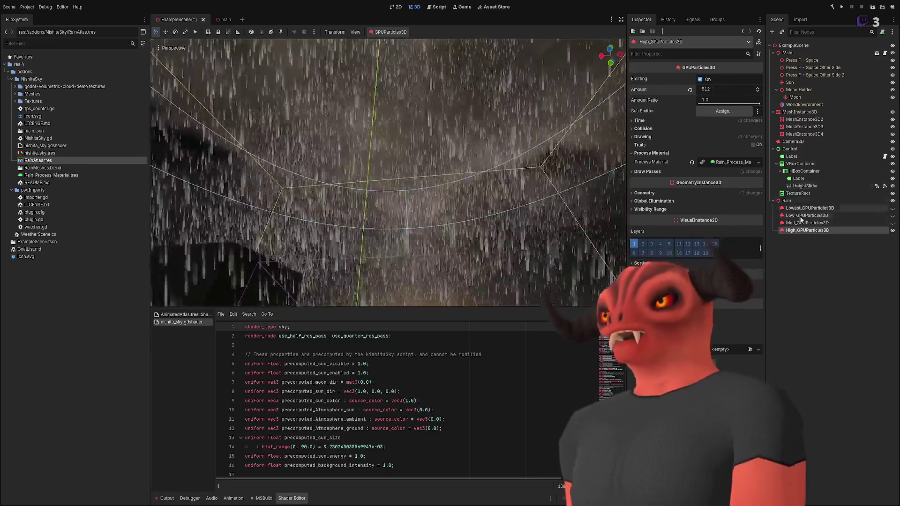
click(807, 223)
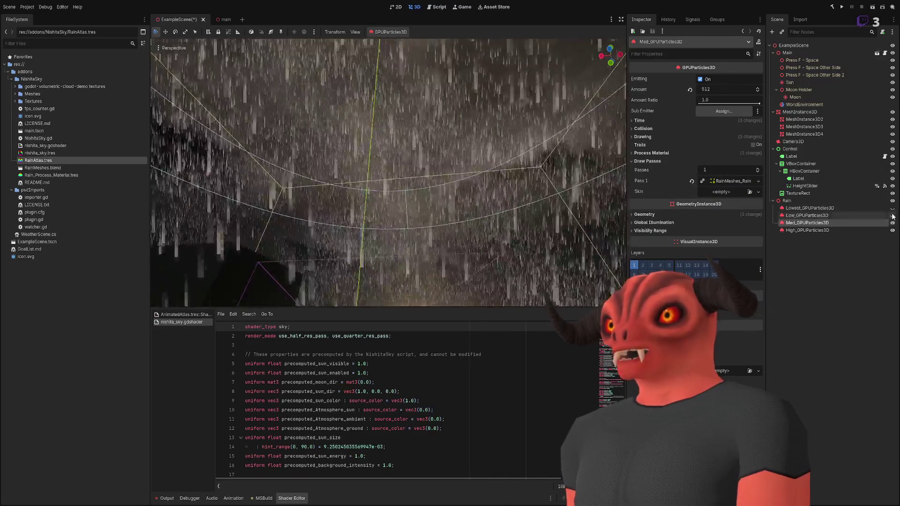
click(812, 307)
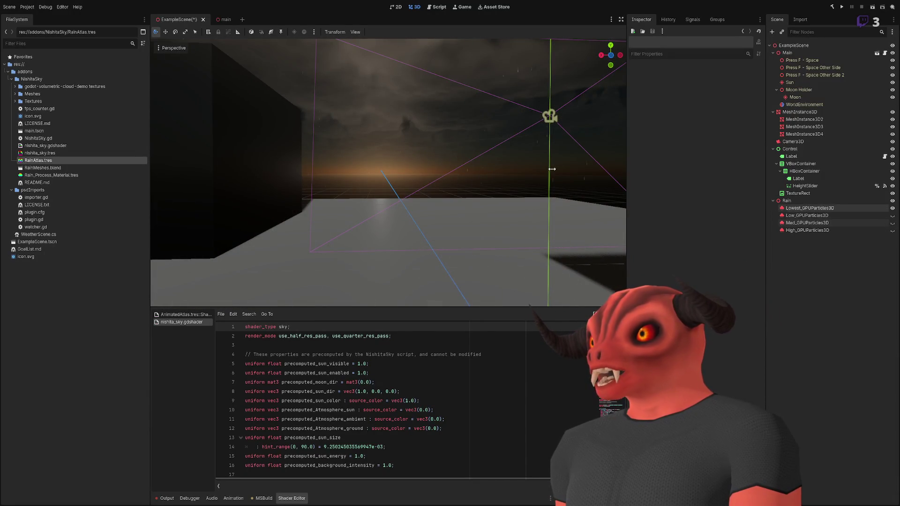
click(892, 224)
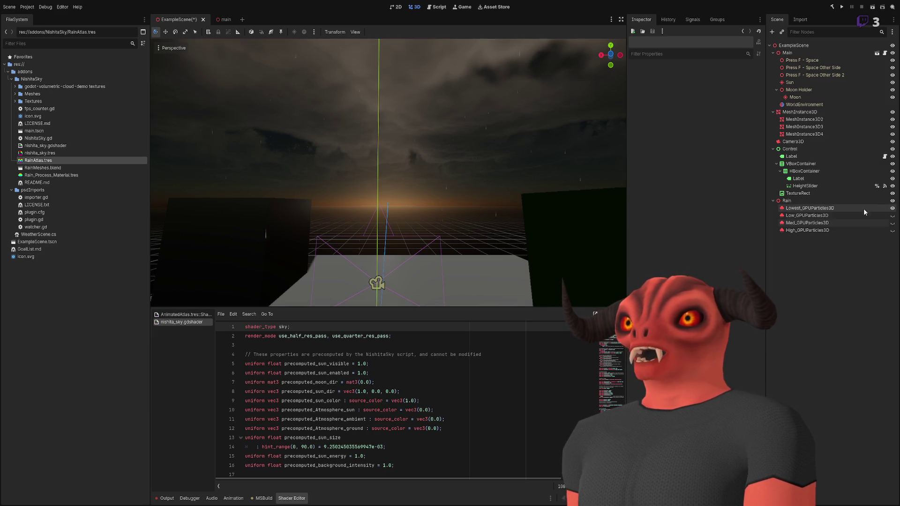
Hide the Low rain layer, select WorldEnvironment, and open nishita_sky.tres
click(892, 215)
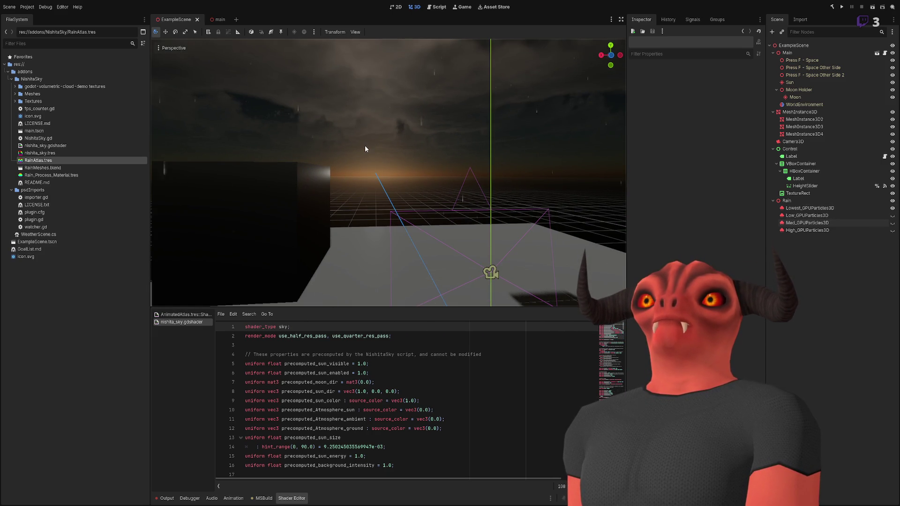
click(806, 104)
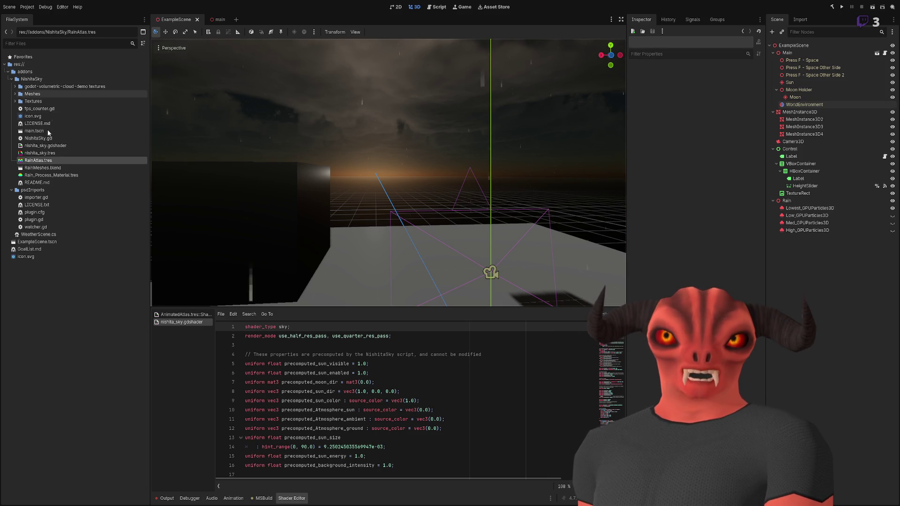
click(45, 153)
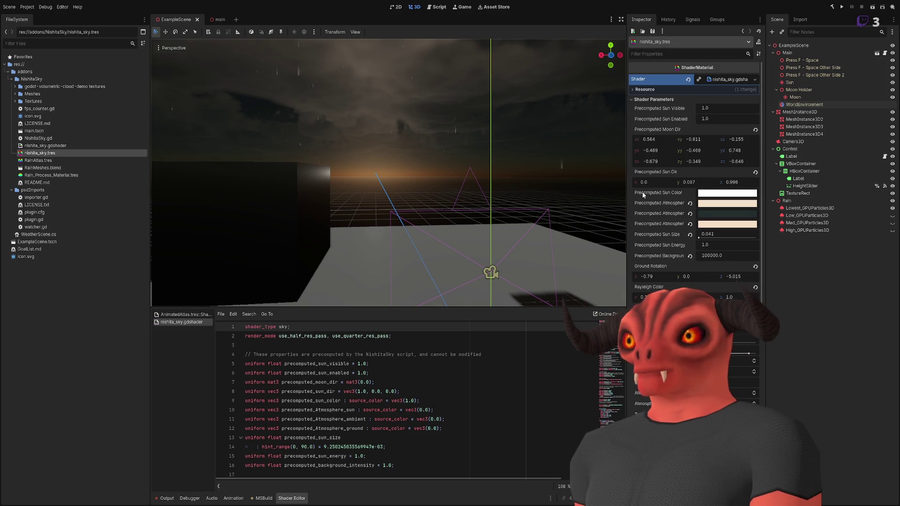
Max a nishita_sky cloud slider, leave only Lowest rain visible, save, and paste a collision box
scroll(665, 291, down, 10)
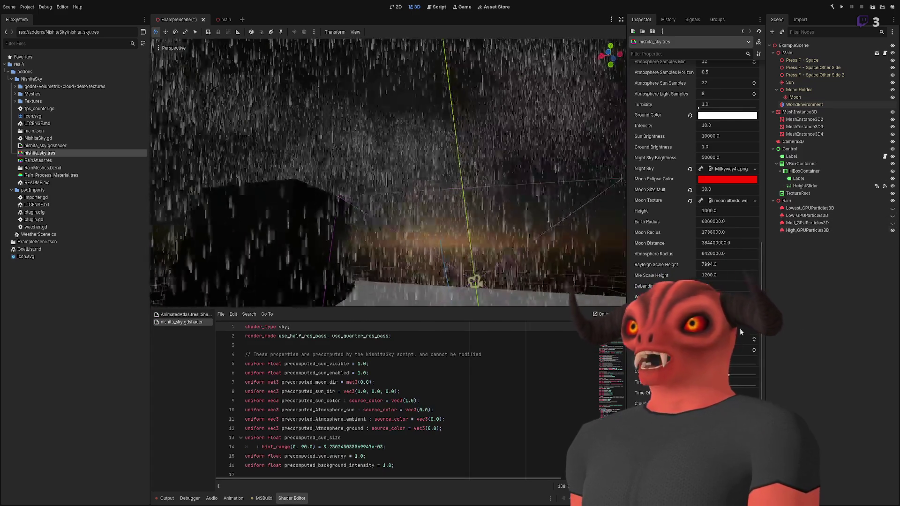
drag(723, 374, 772, 370)
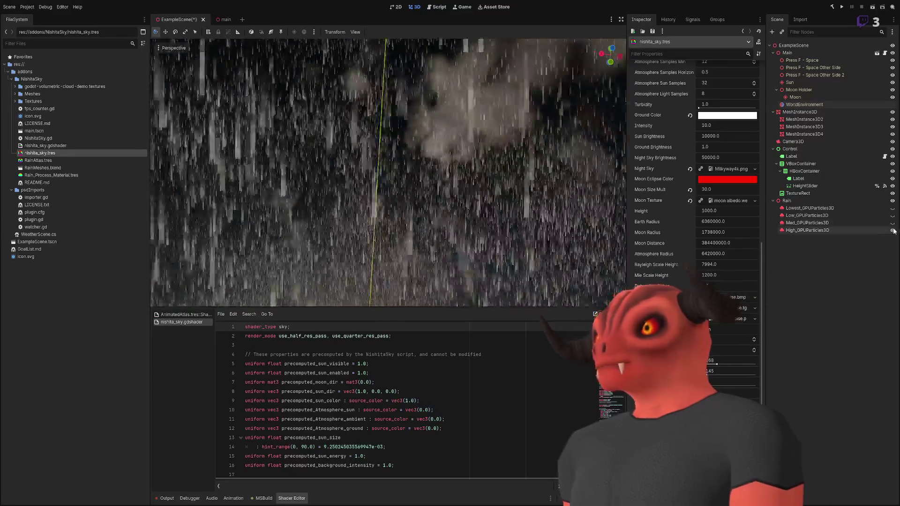
click(892, 208)
click(892, 215)
click(892, 230)
key(ctrl+s)
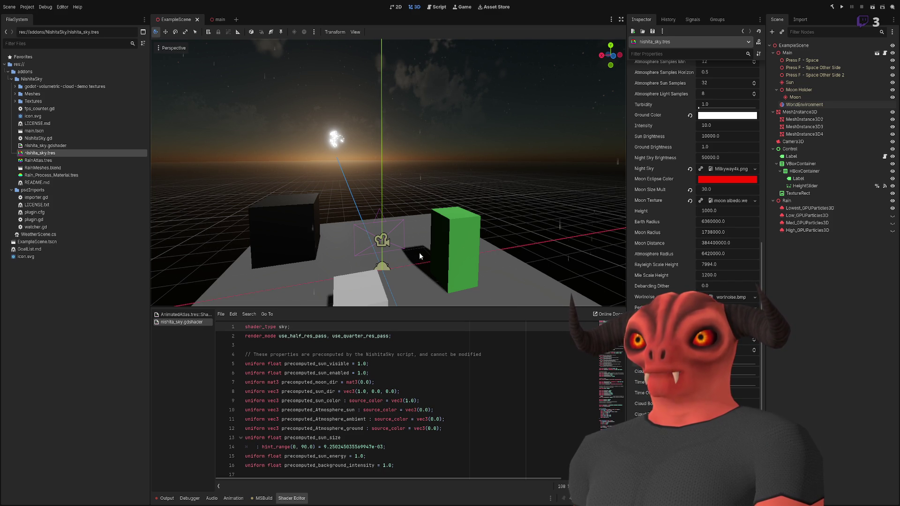
key(ctrl+v)
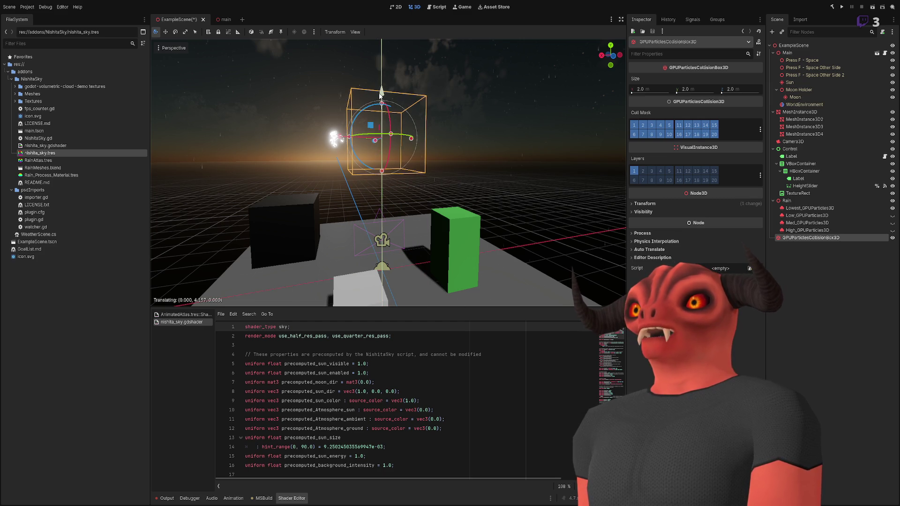
Hide the Lowest rain layer and size the collision box 5 × 1 × 5
click(892, 208)
scroll(388, 172, down, 5)
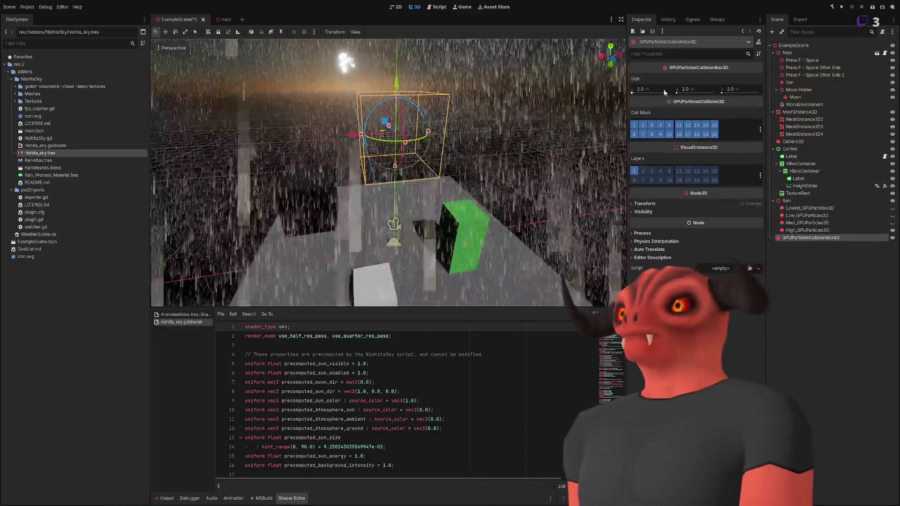
click(664, 89)
text(5)
click(738, 89)
text(5)
click(694, 89)
text(1)
key(Return)
scroll(388, 172, up, 3)
mouse_move(388, 172)
mouse_down()
mouse_move(328, 140)
mouse_move(346, 211)
mouse_move(389, 187)
mouse_up()
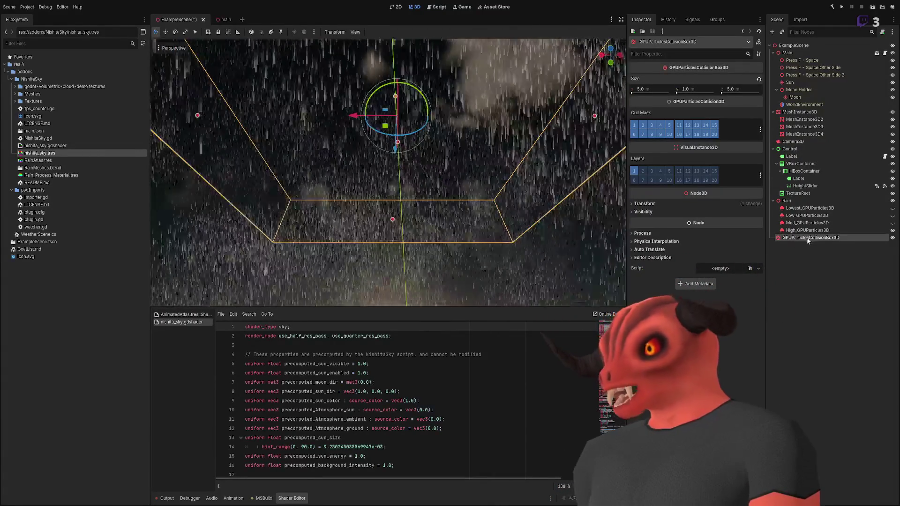
Parent the collision box under High_GPUParticles3D on layer 2 only, then open Rain_Process_Material.tres
drag(802, 217, 816, 230)
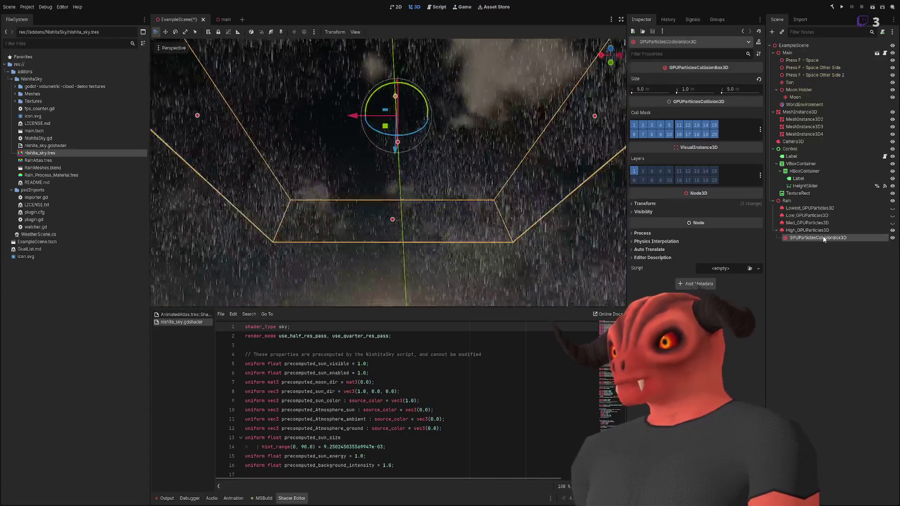
click(643, 171)
click(633, 171)
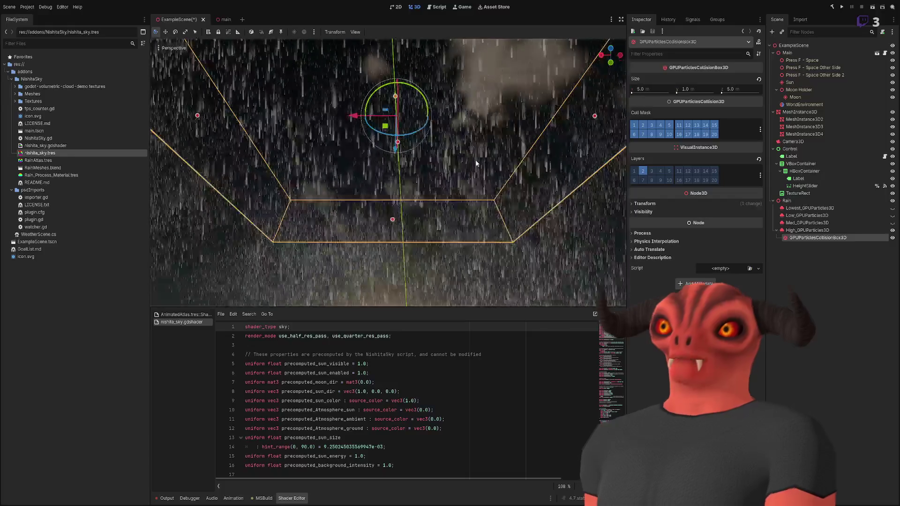
key(w)
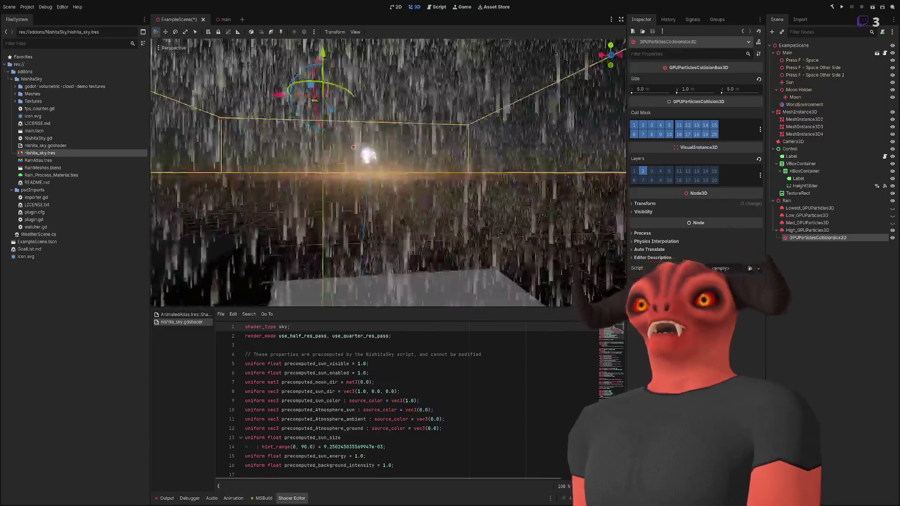
key(s)
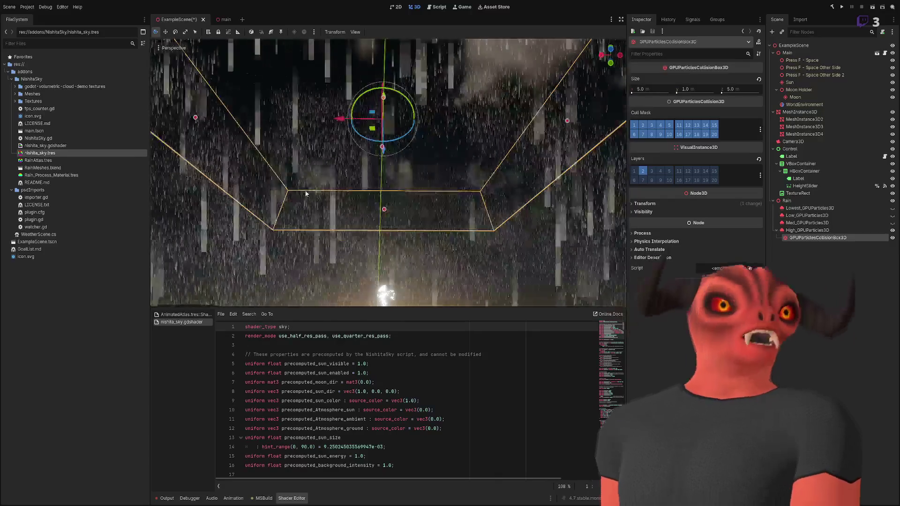
key(Escape)
click(807, 230)
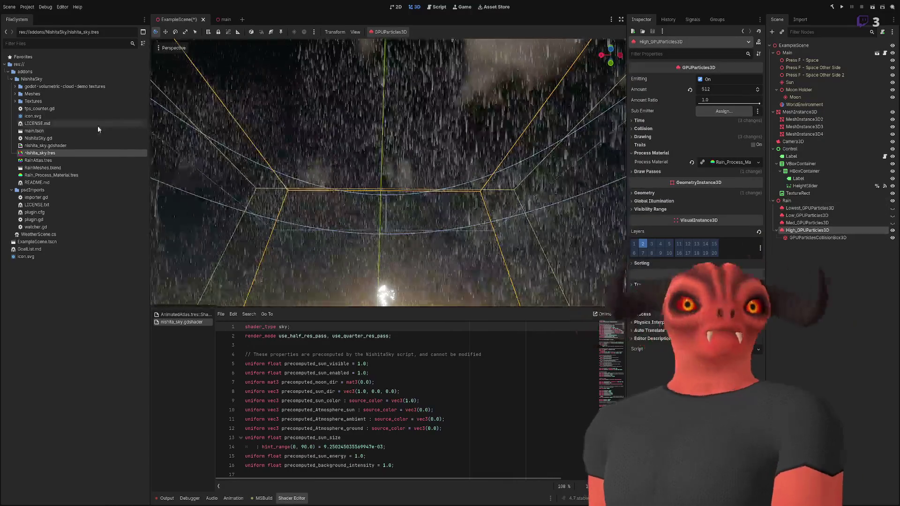
click(67, 175)
Set Rain_Process_Material's Collision Mode to Hide On Contact
click(642, 272)
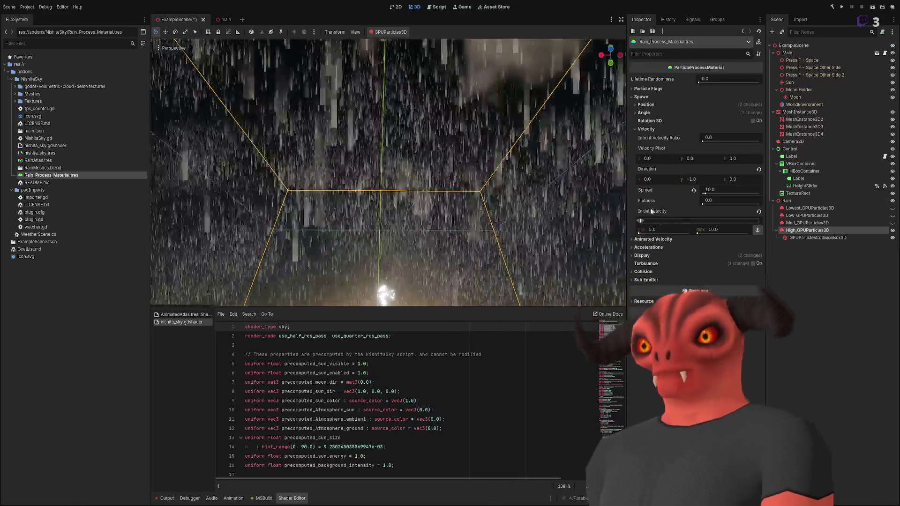
click(645, 129)
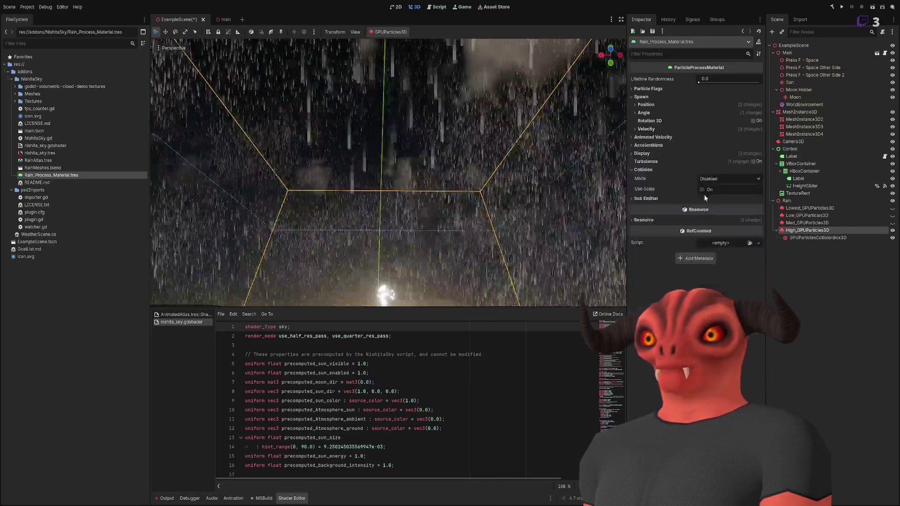
click(726, 204)
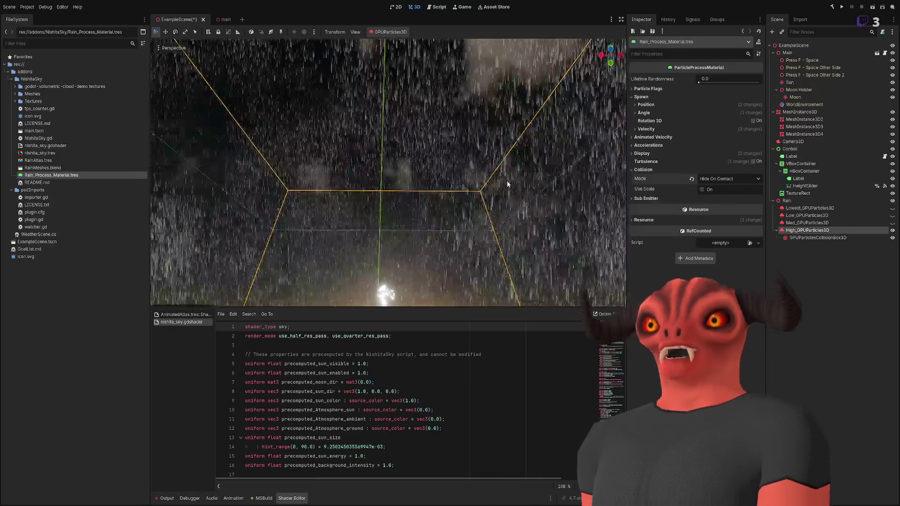
key(f)
key(w)
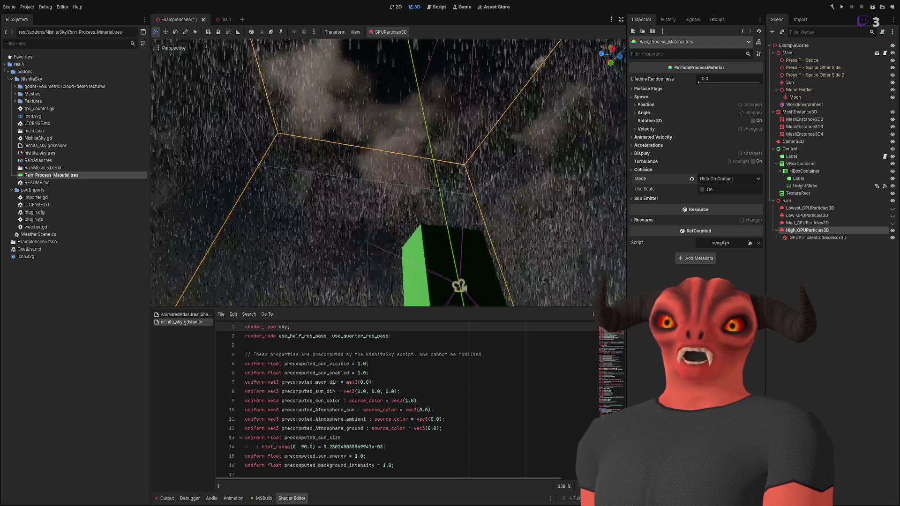
Hide the High rain layer and select the GPUParticlesCollisionBox3D
click(850, 238)
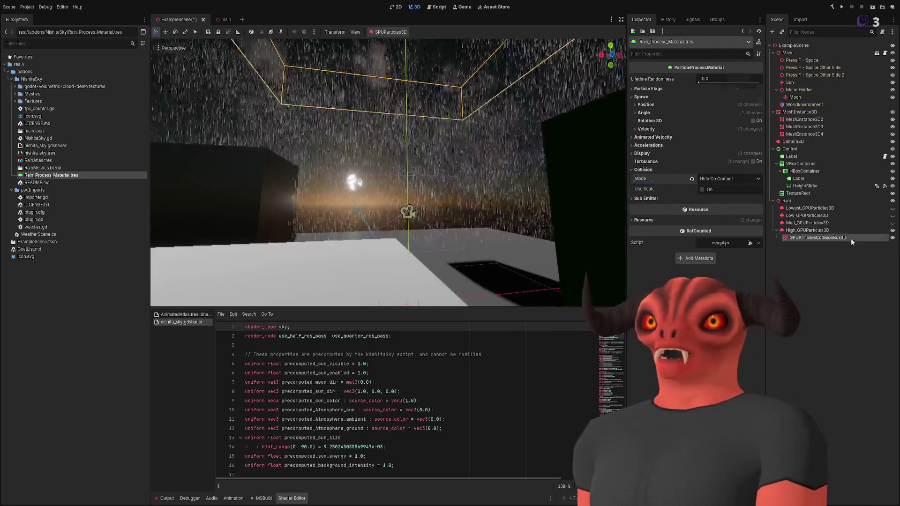
click(807, 230)
click(892, 229)
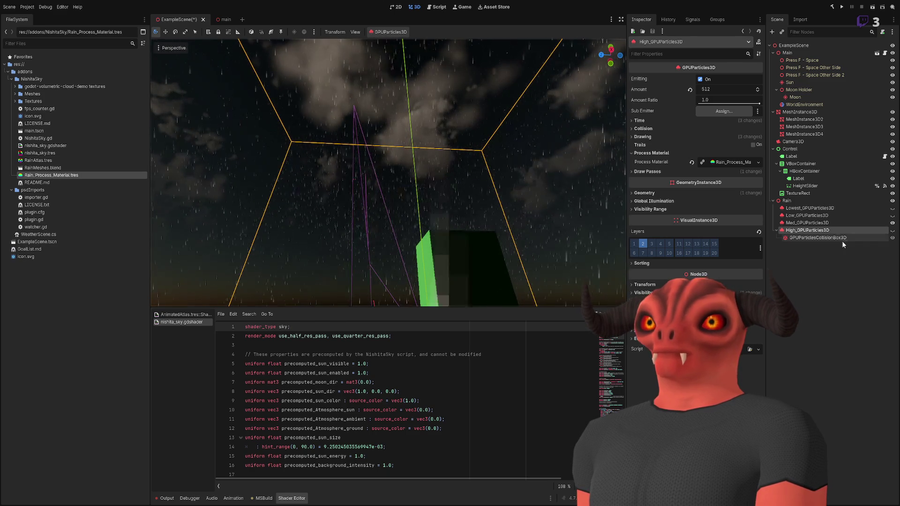
click(832, 238)
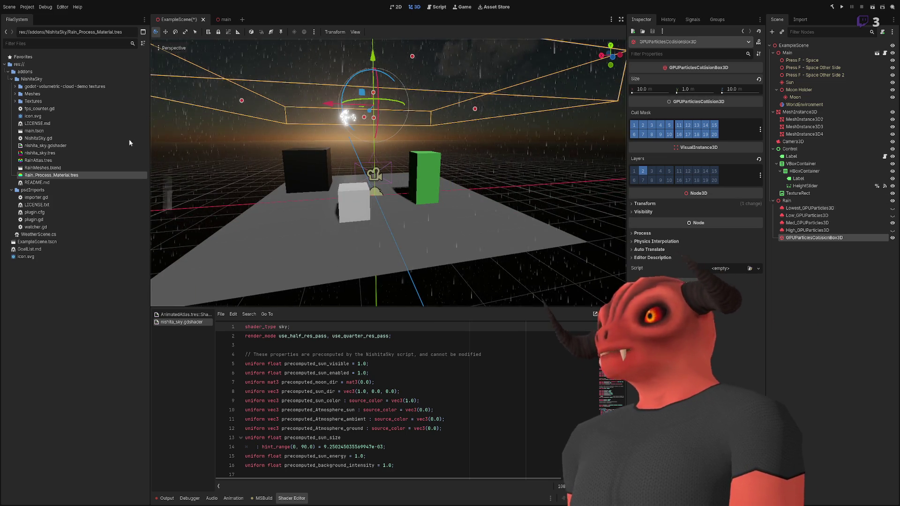
click(38, 161)
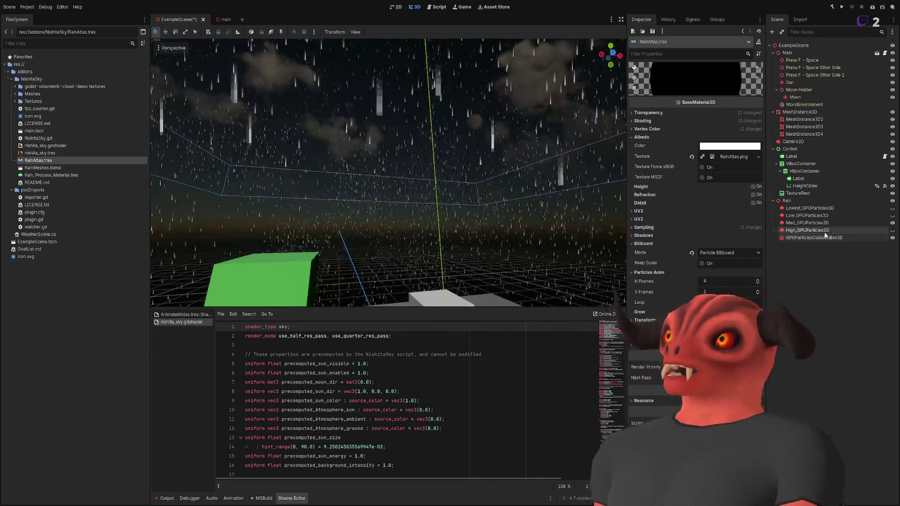
click(825, 238)
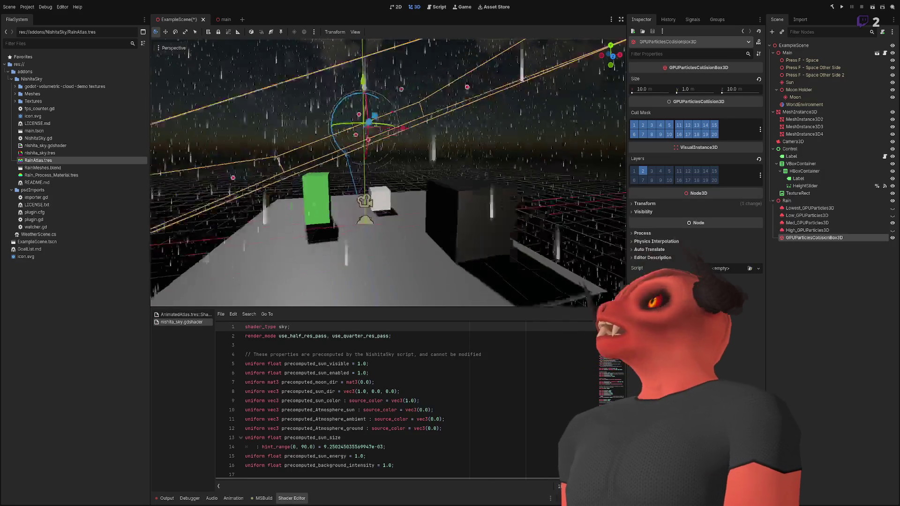
key(f)
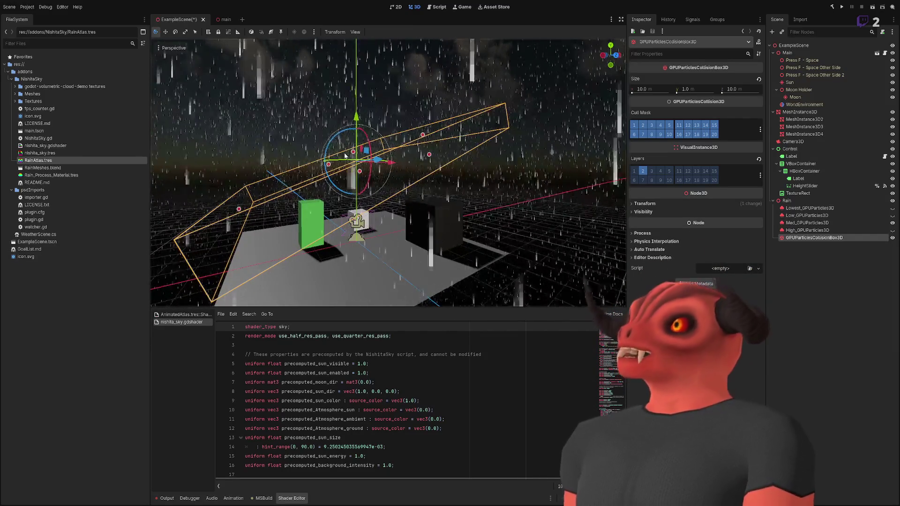
Raise the collision box above the platform to Y 3.897
drag(345, 155, 400, 130)
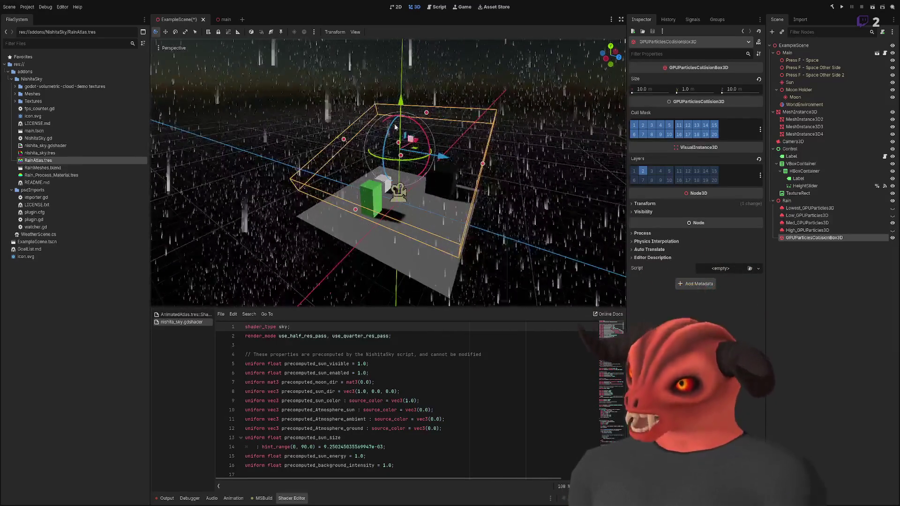
drag(451, 117, 392, 182)
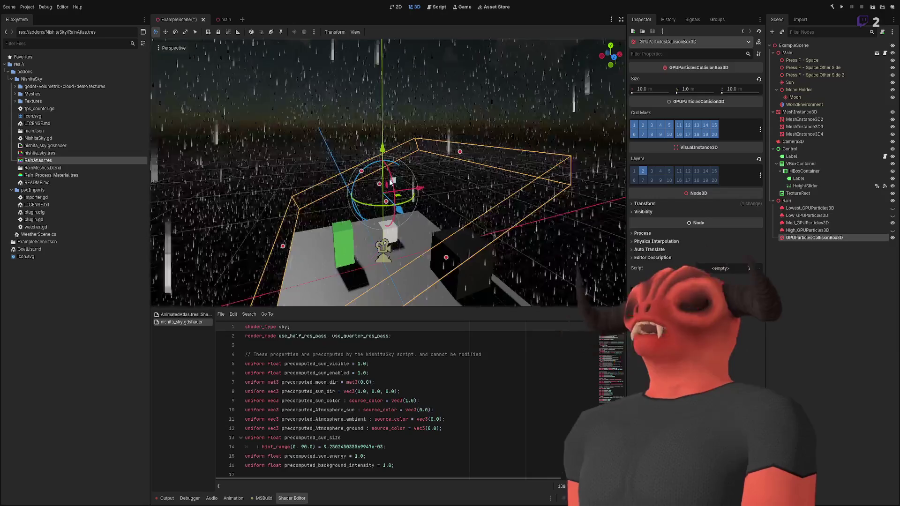
mouse_move(391, 182)
mouse_down()
mouse_move(424, 157)
mouse_move(412, 178)
mouse_move(388, 80)
mouse_move(422, 187)
mouse_up()
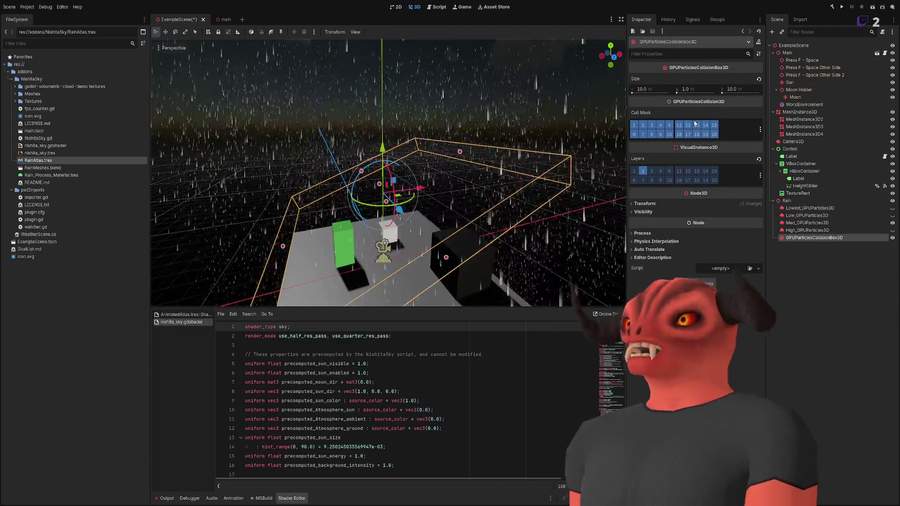
Reset the collision box's Z rotation to 0 and select the Rain node
click(691, 203)
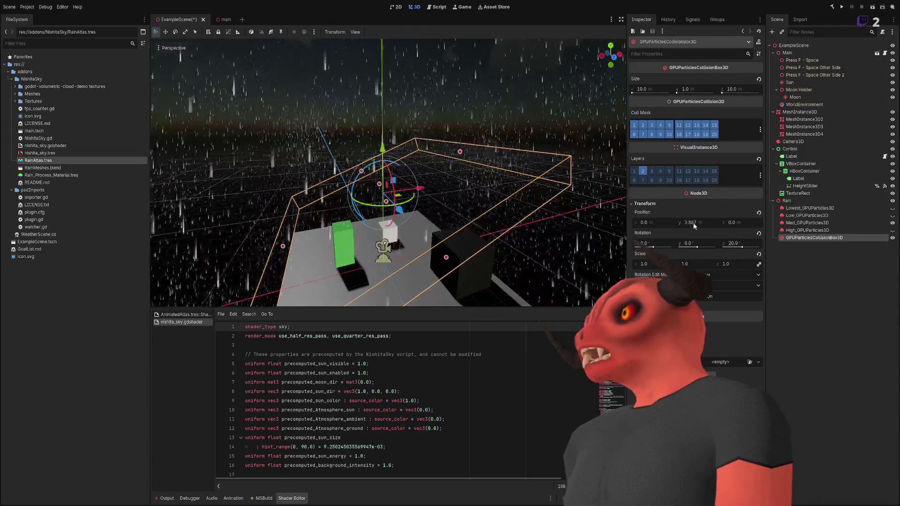
drag(734, 243, 734, 243)
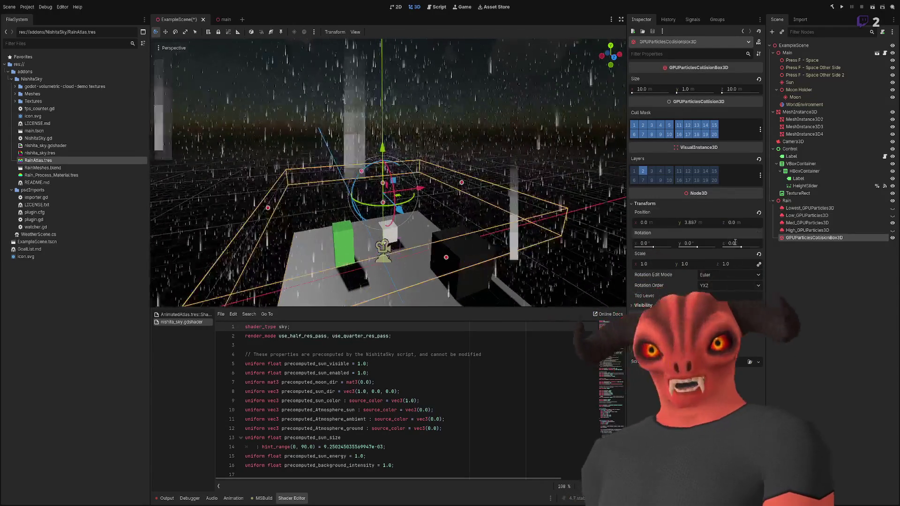
scroll(496, 126, down, 5)
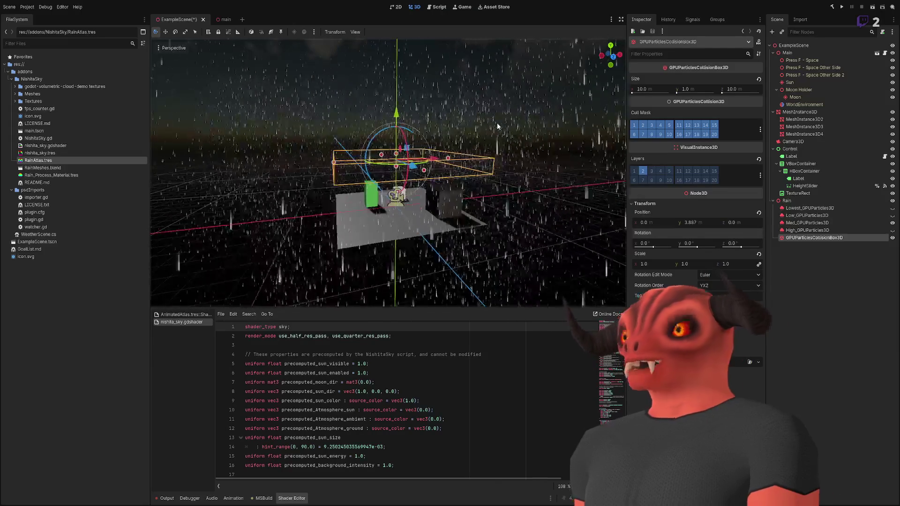
click(791, 201)
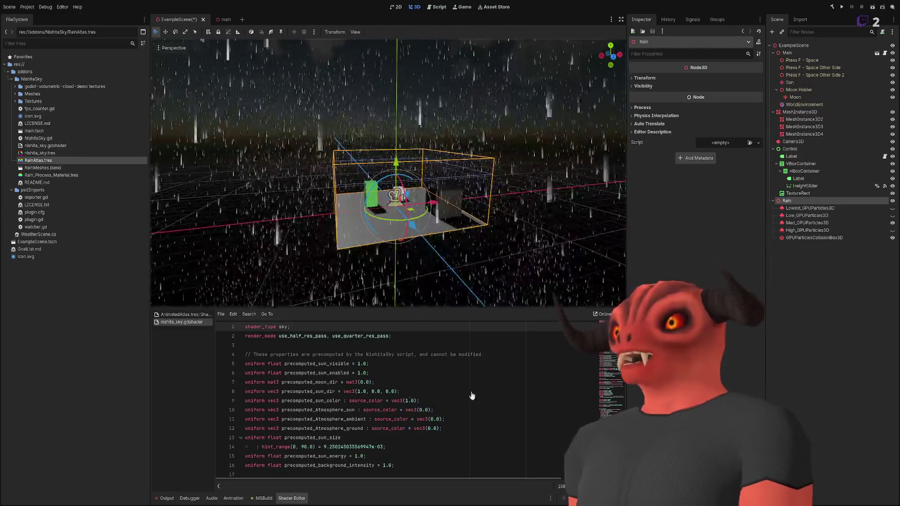
Add a GPUParticlesCollisionSDF3D child to Rain, sized 2.0 per axis at resolution 64
key(ctrl+v)
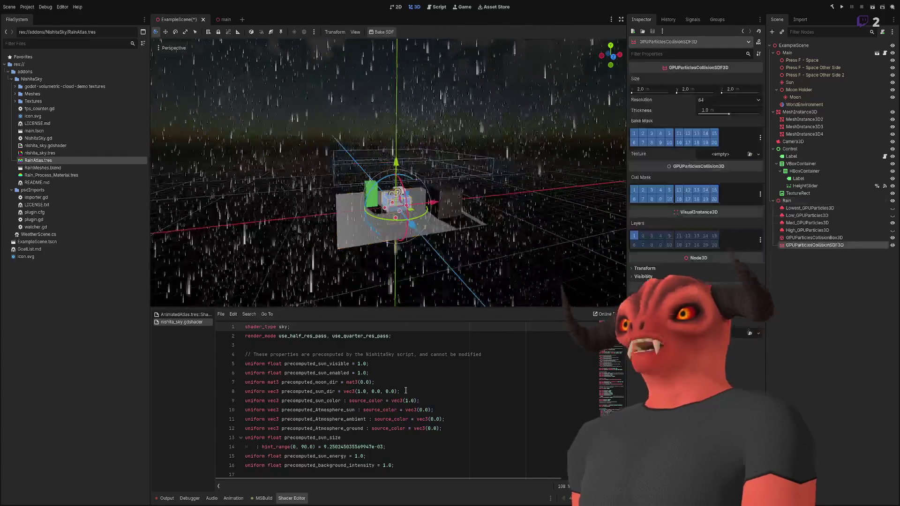
key(f)
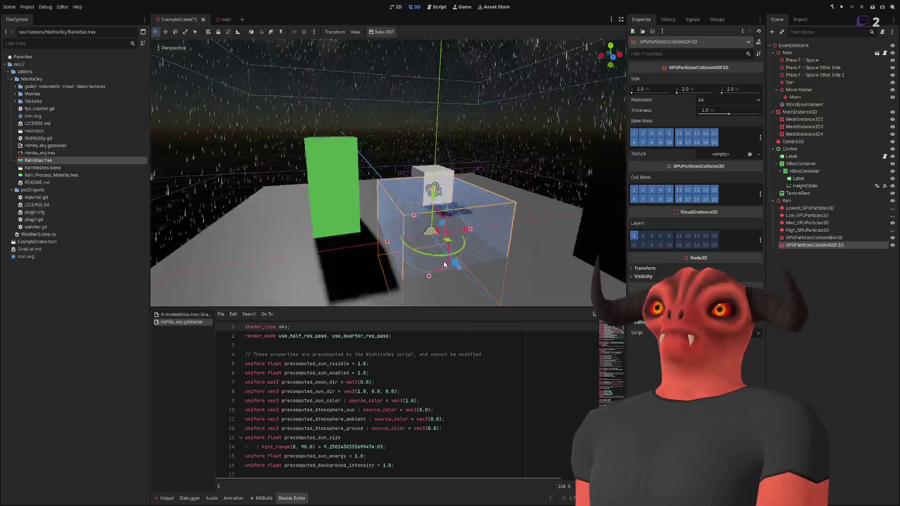
scroll(438, 207, down, 3)
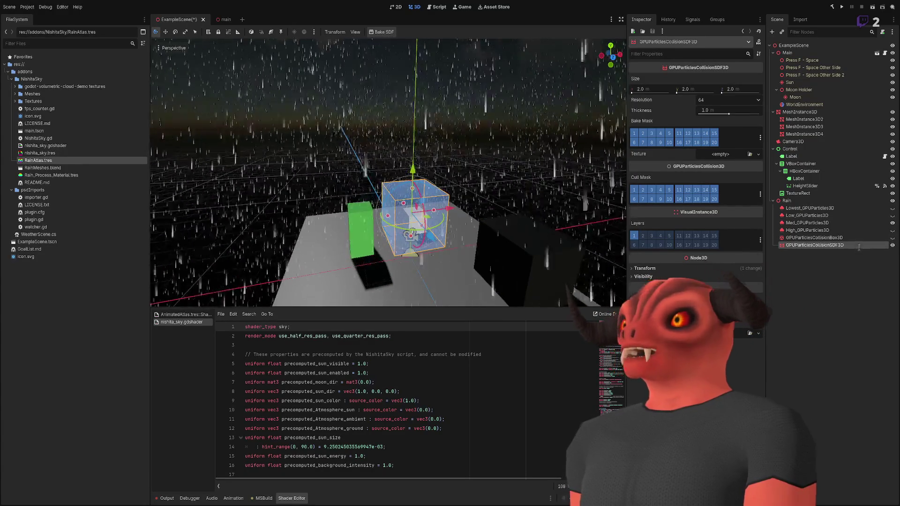
scroll(452, 192, up, 3)
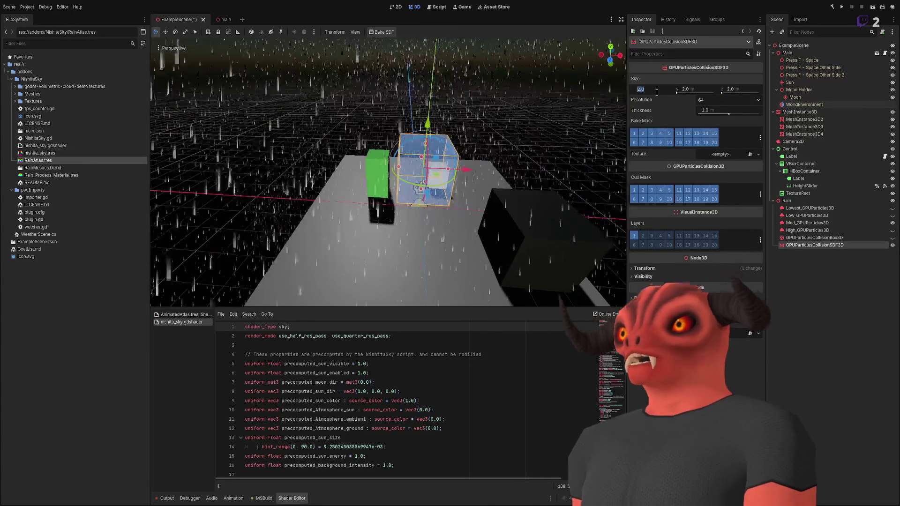
Set the SDF box's Size X and Z to 16 m
text(512)
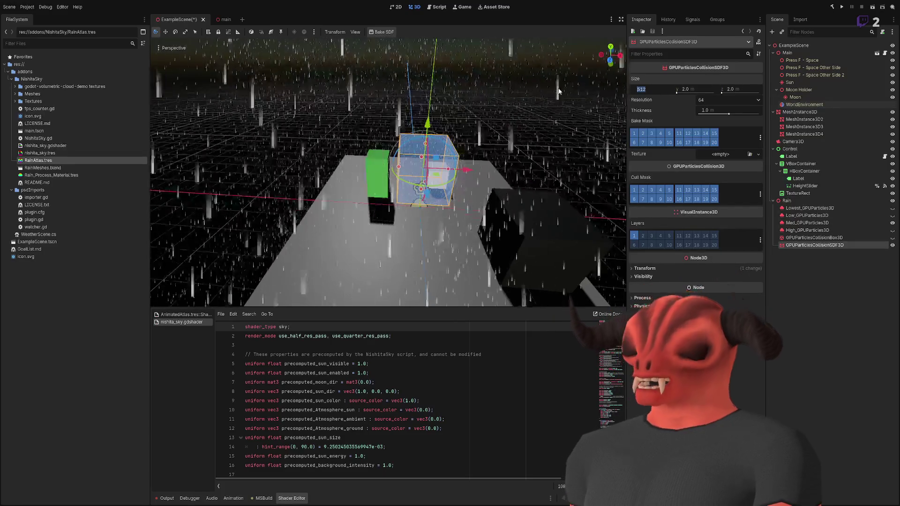
key(Return)
click(731, 89)
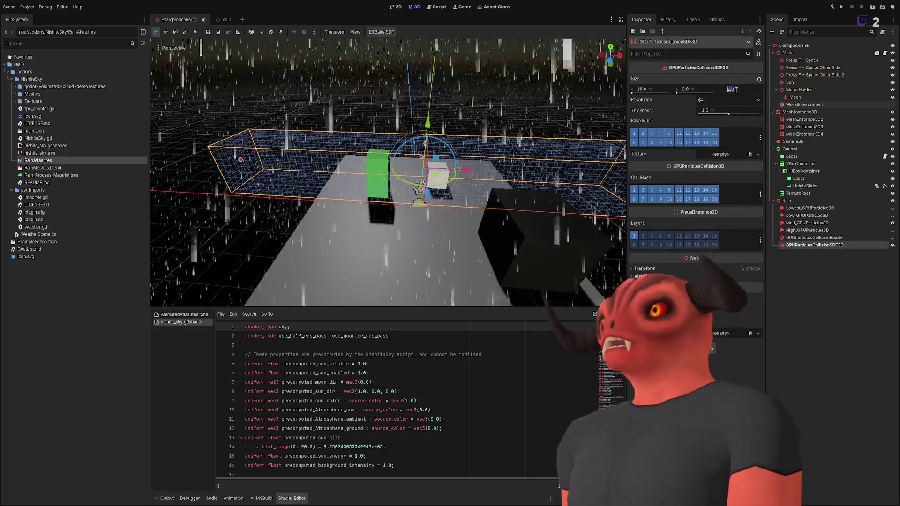
text(16)
key(Return)
Adjust the SDF box's height to about 4.21 m
mouse_move(437, 141)
mouse_down()
mouse_move(451, 64)
mouse_move(431, 127)
mouse_up()
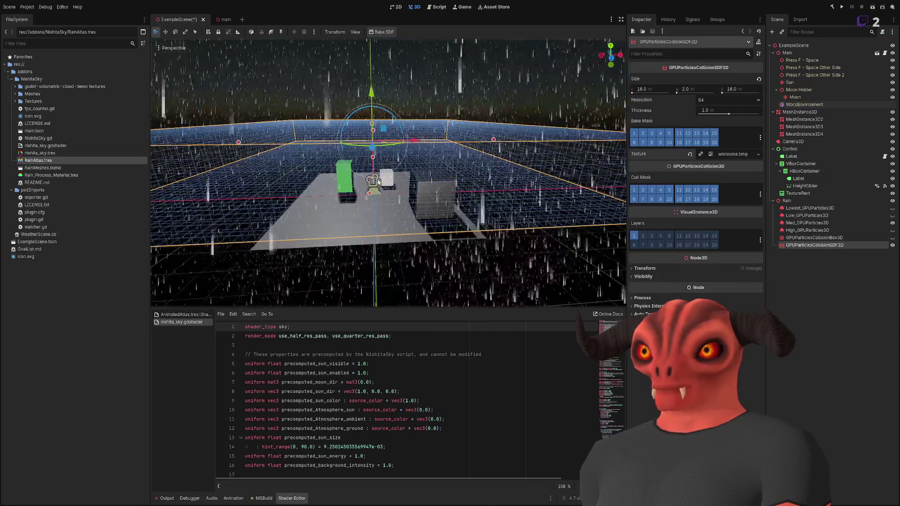
scroll(383, 202, up, 5)
drag(383, 201, 650, 203)
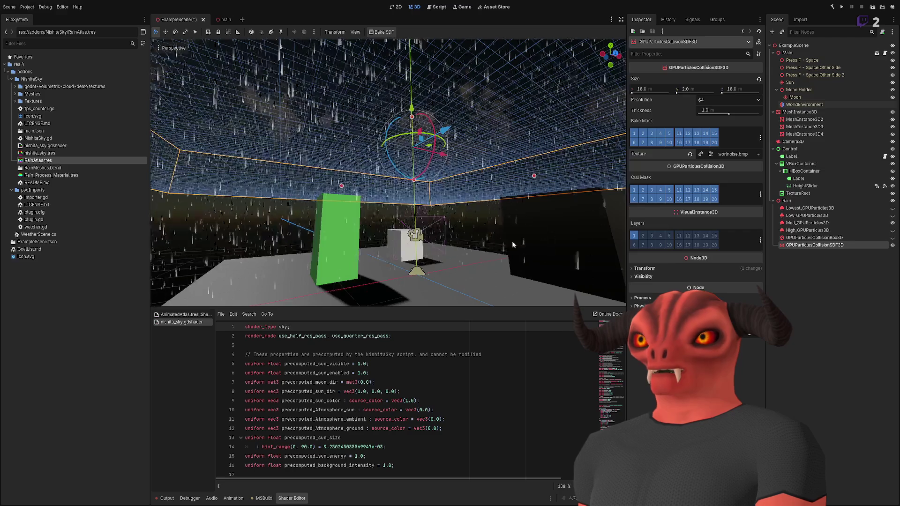
drag(432, 208, 432, 150)
drag(685, 89, 694, 89)
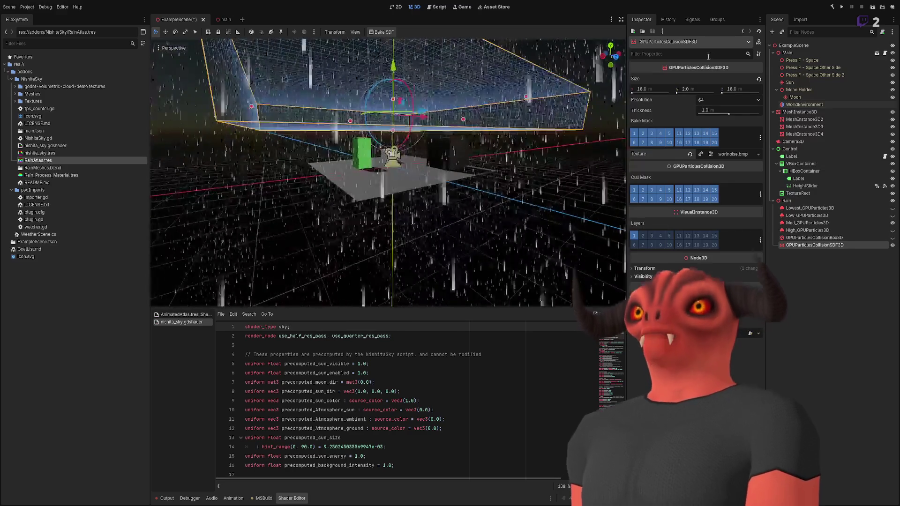
mouse_move(400, 101)
mouse_down()
mouse_move(404, 135)
mouse_move(395, 107)
mouse_move(375, 164)
mouse_move(398, 141)
mouse_up()
Clear the SDF box's assigned noise texture
click(757, 153)
click(731, 211)
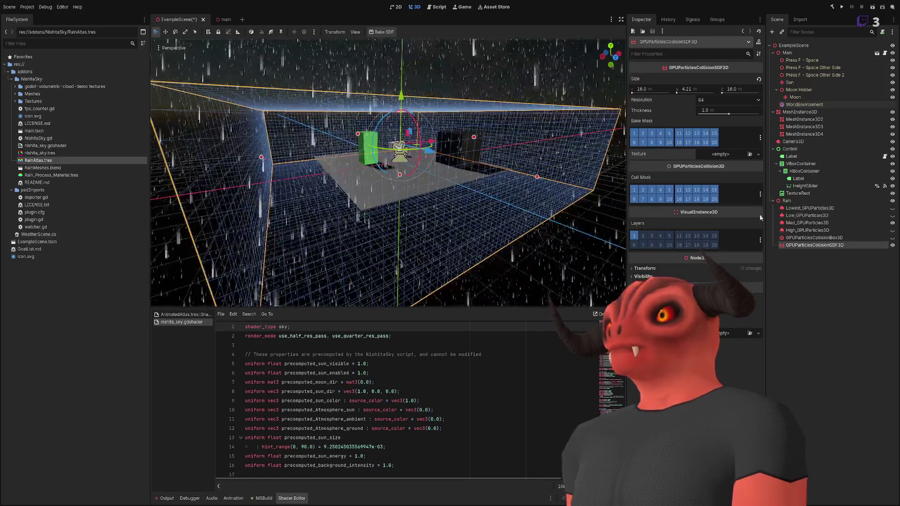
scroll(468, 216, up, 4)
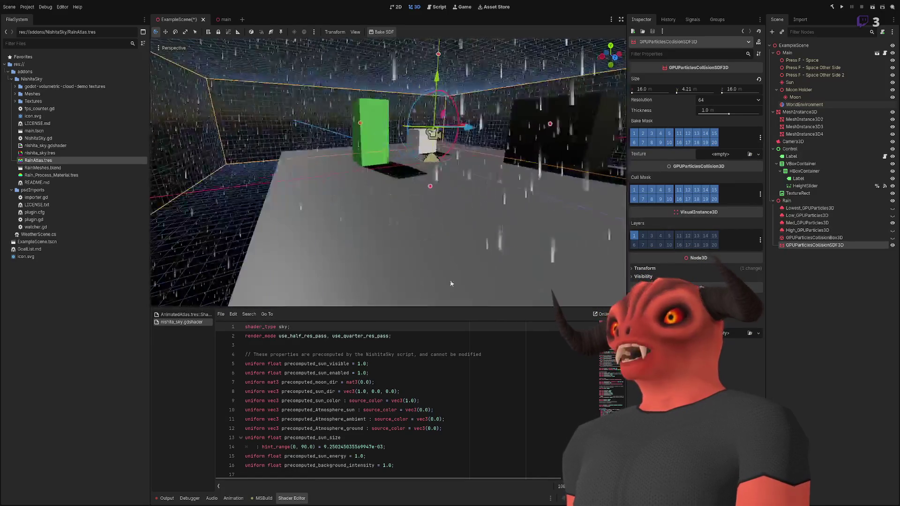
click(449, 267)
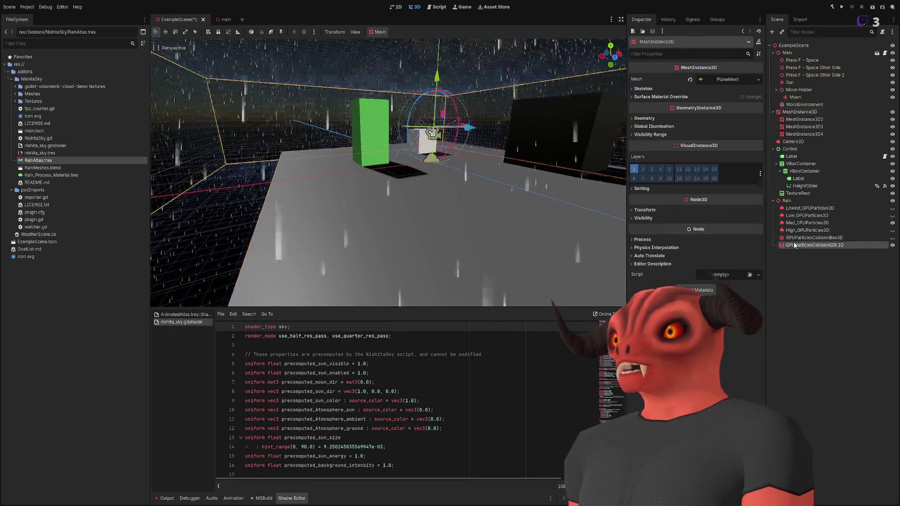
click(796, 245)
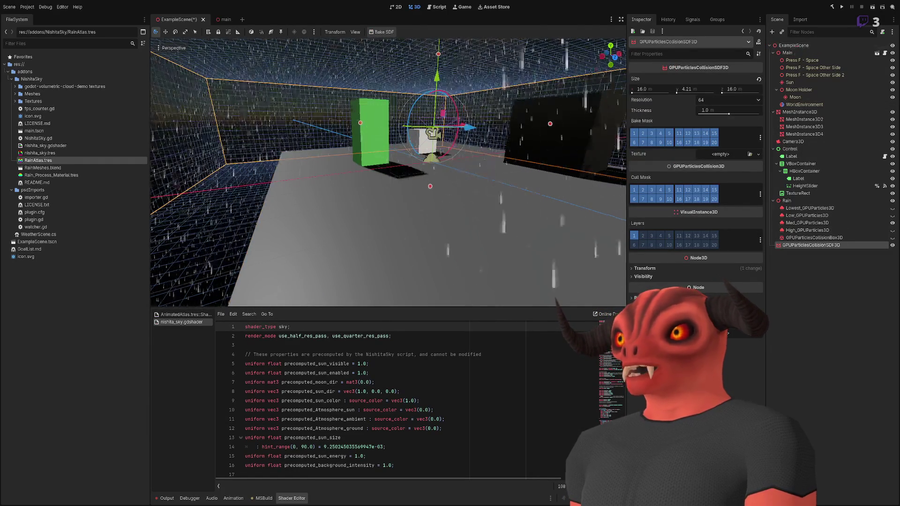
key(f)
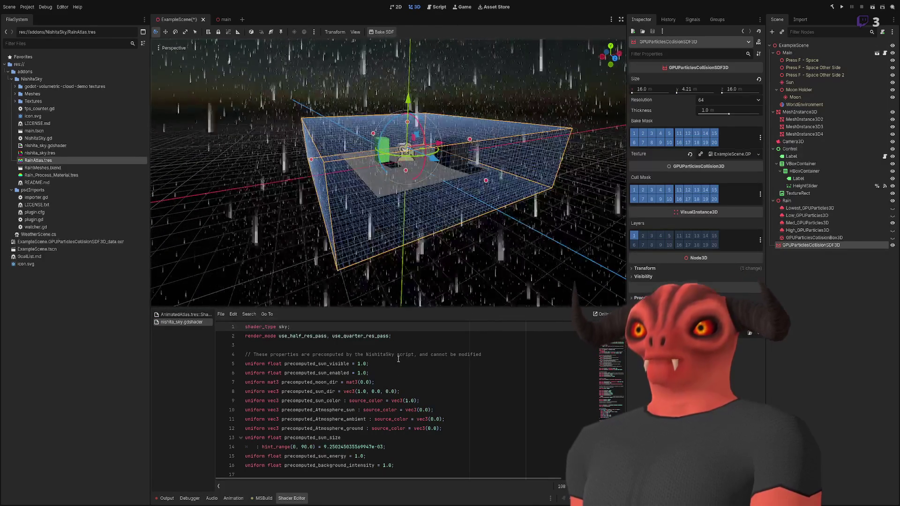
scroll(430, 256, up, 5)
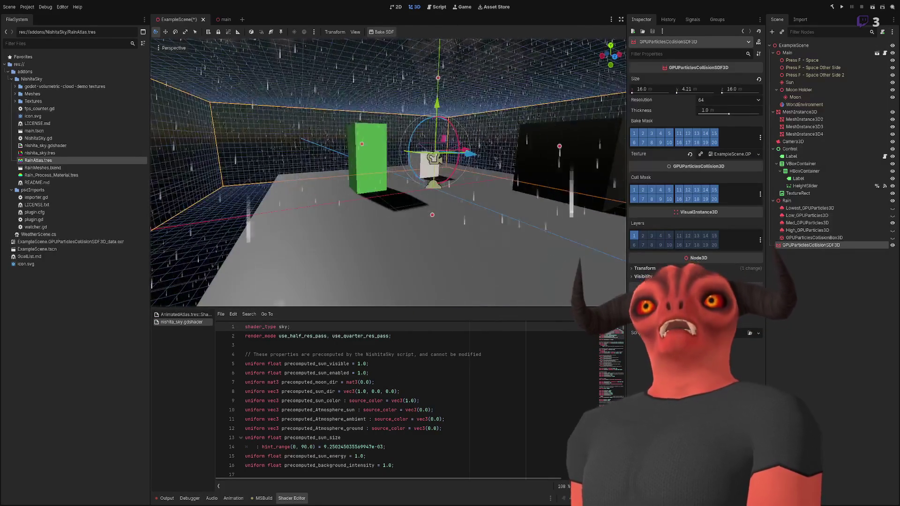
scroll(388, 172, up, 2)
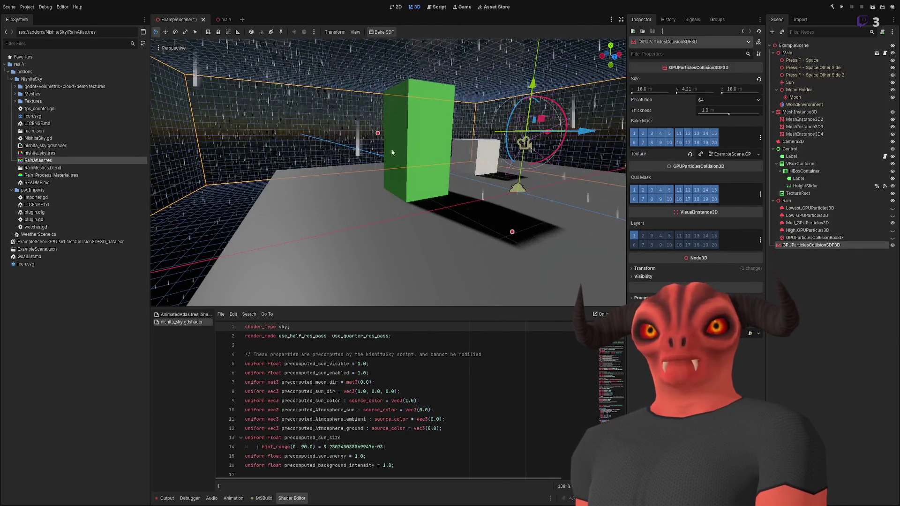
key(f)
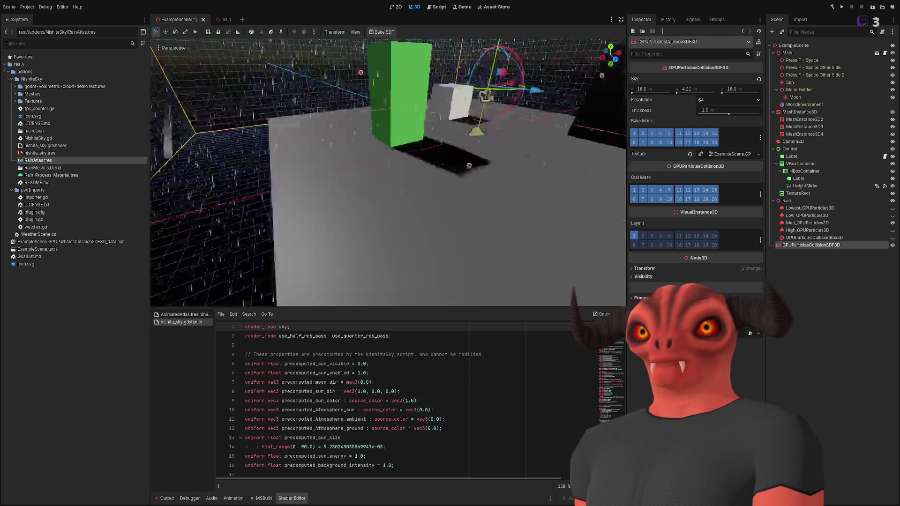
key(w)
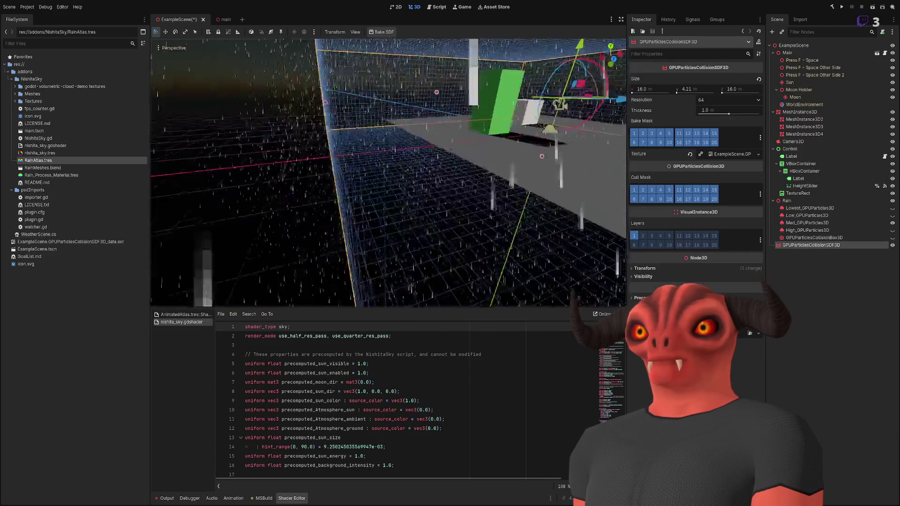
key(s)
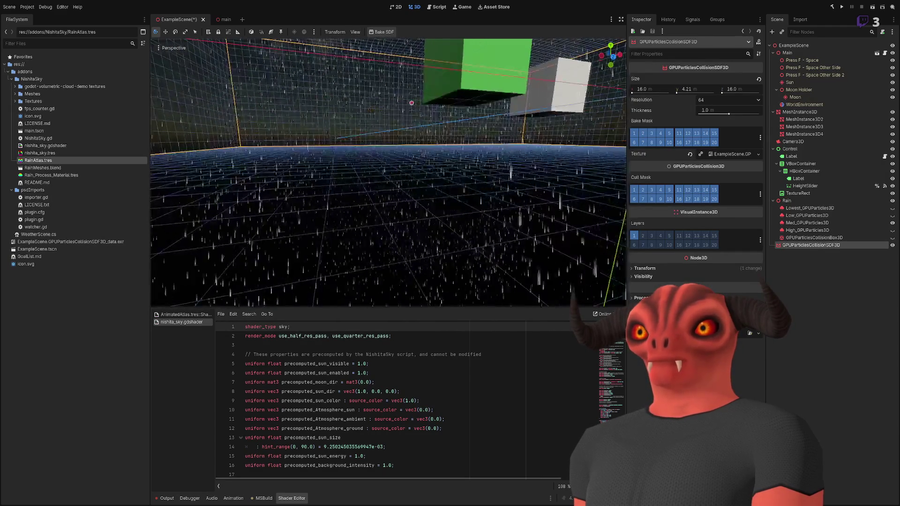
key(w)
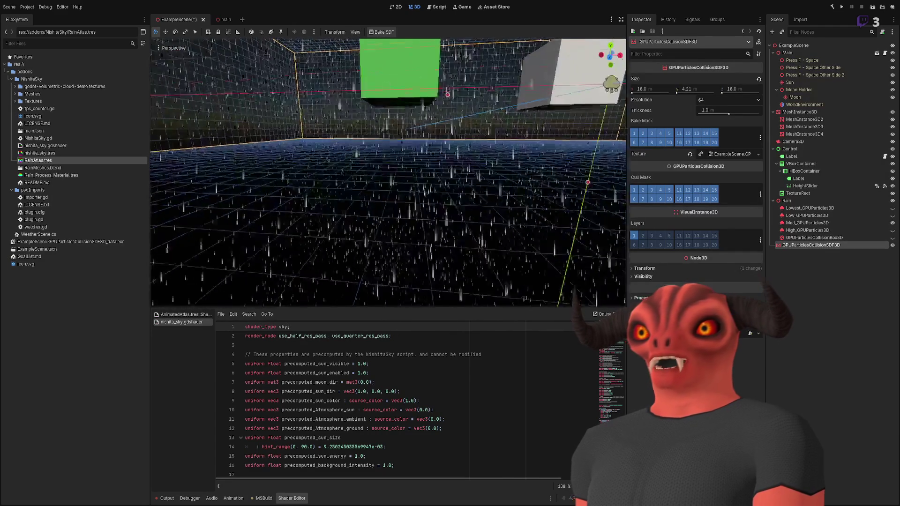
key(w)
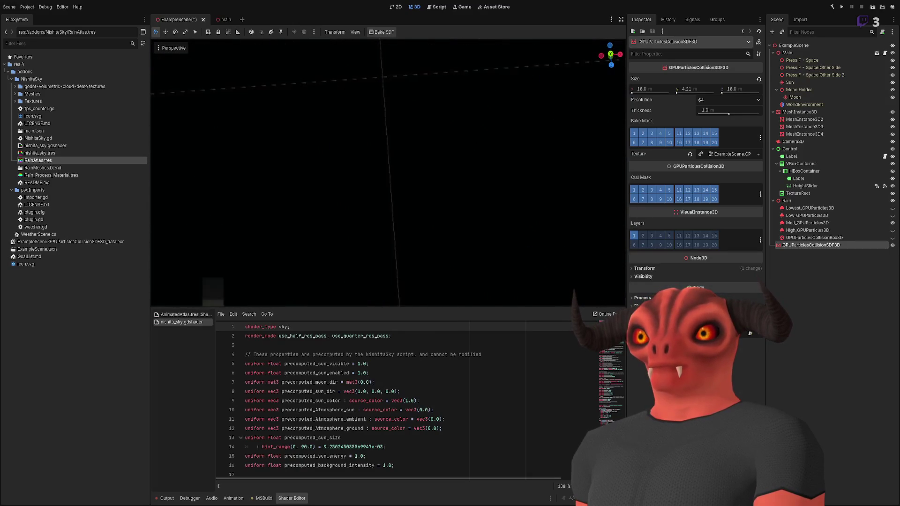
key(s)
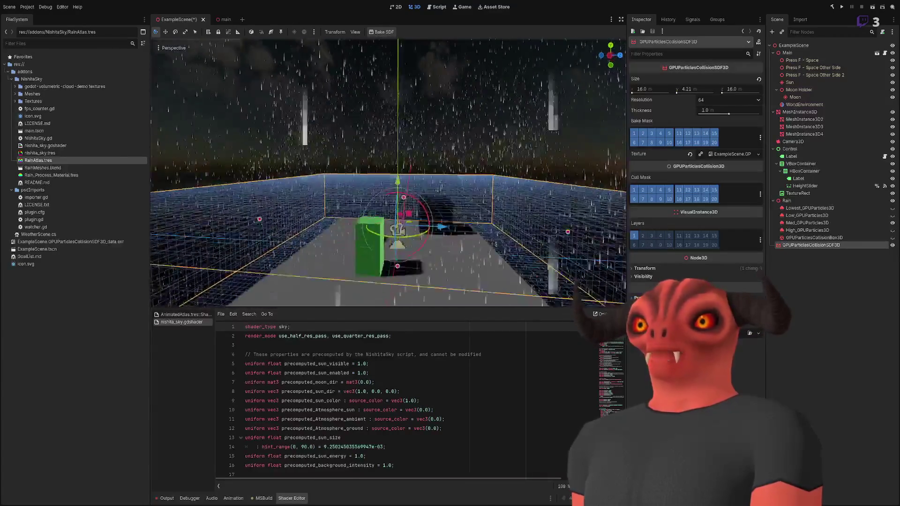
key(w)
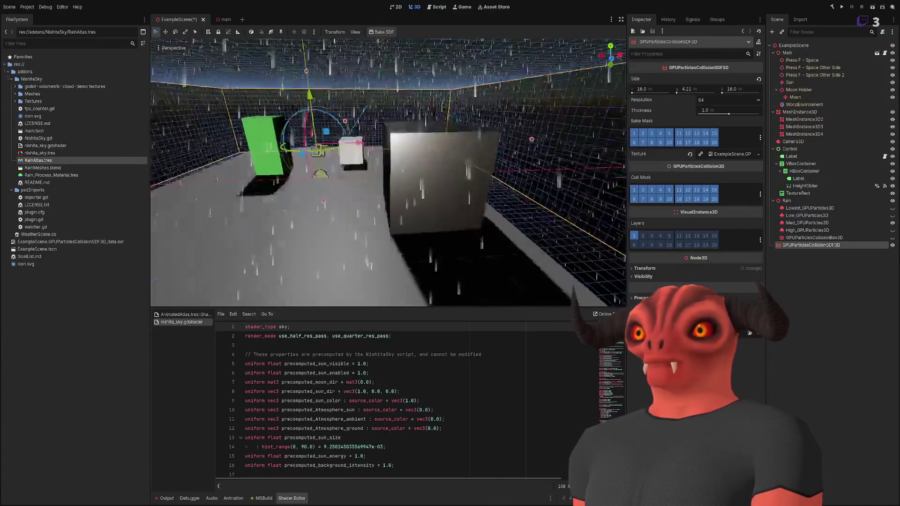
key(s)
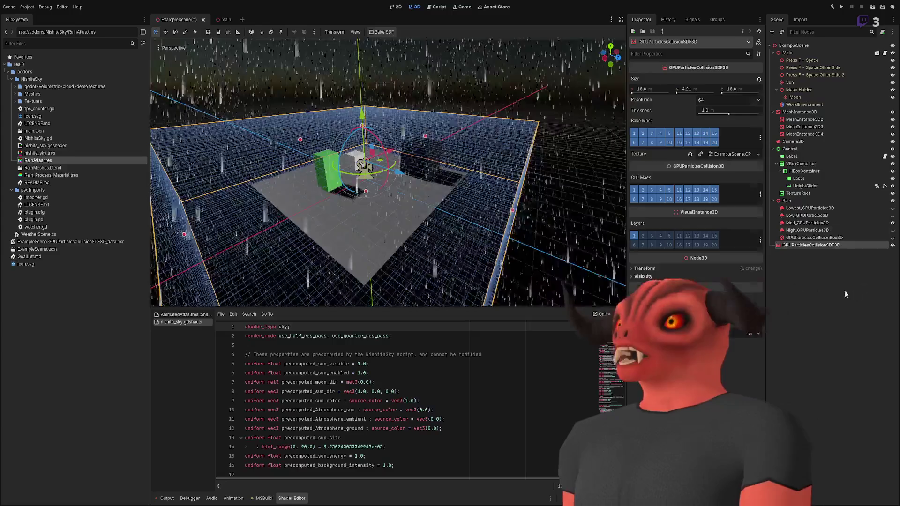
click(826, 277)
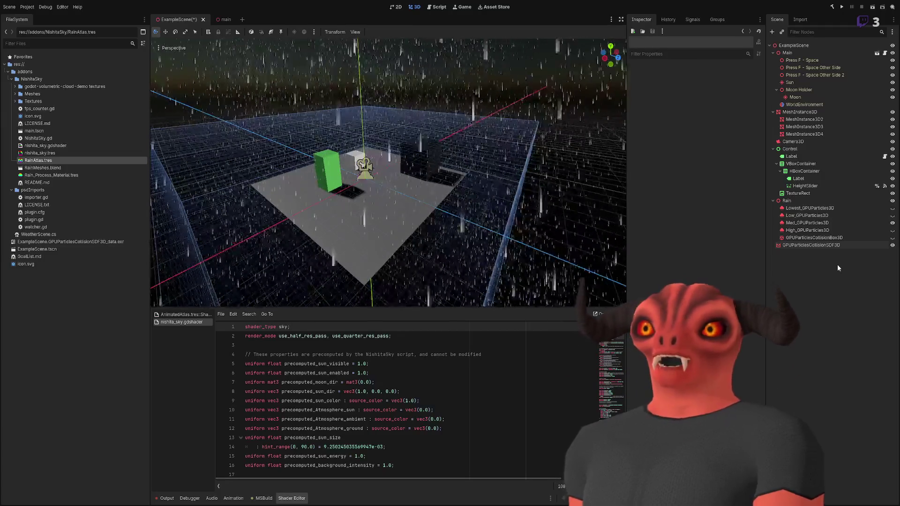
Assign a new CylinderMesh to MeshInstance3D2
click(429, 221)
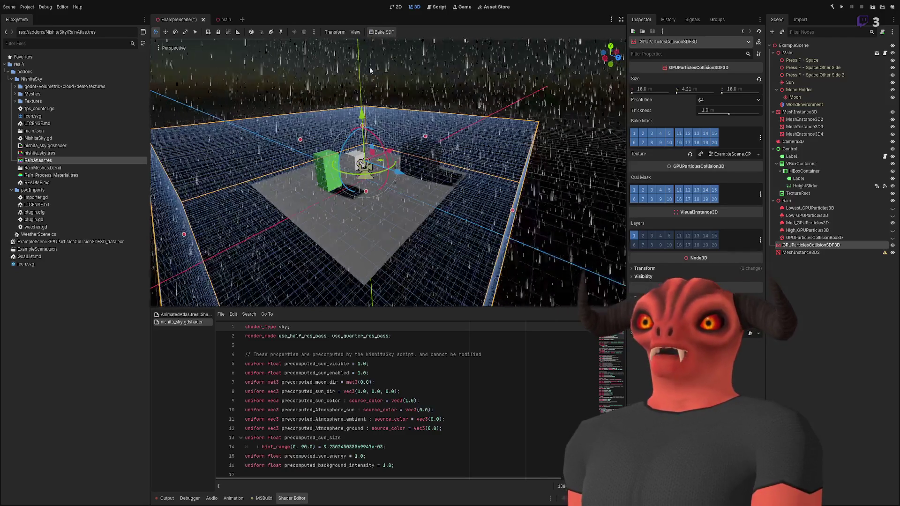
click(806, 252)
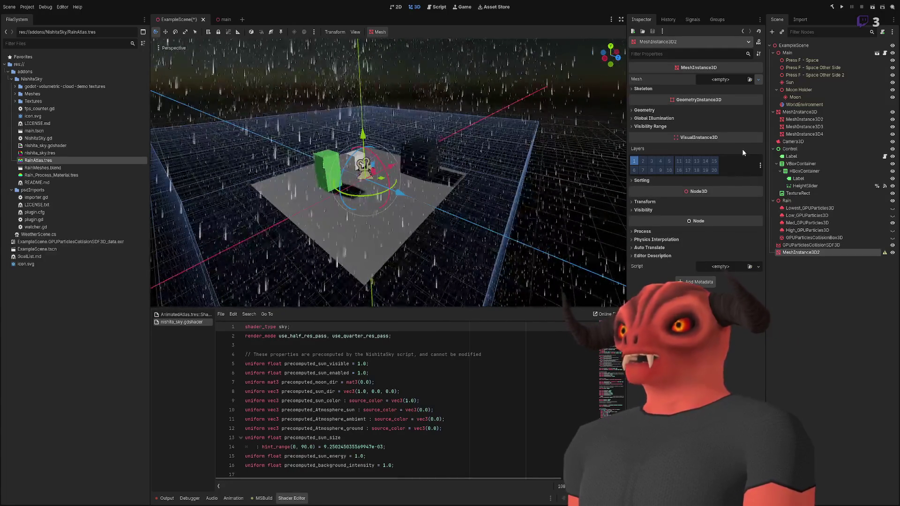
click(758, 79)
click(726, 141)
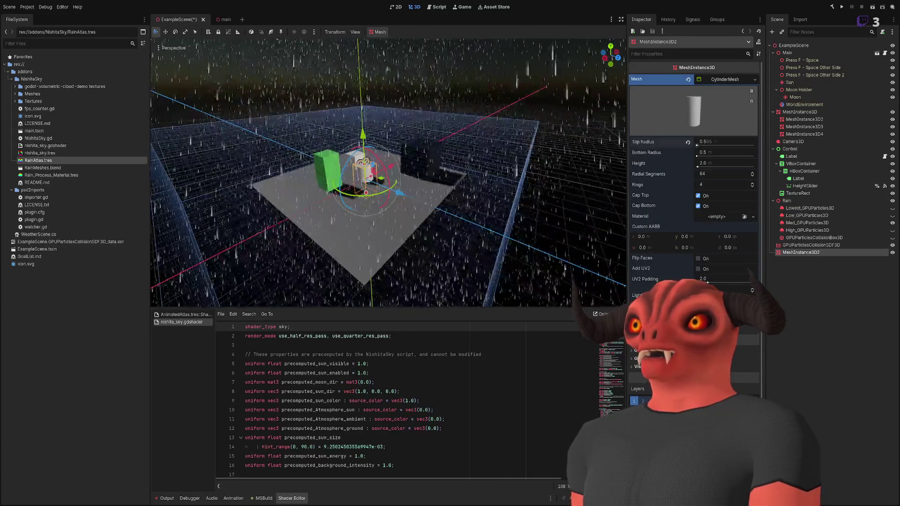
Widen the cylinder's top radius to 4.76 and raise it above the boxes
drag(726, 142, 450, 149)
drag(364, 109, 370, 89)
click(811, 244)
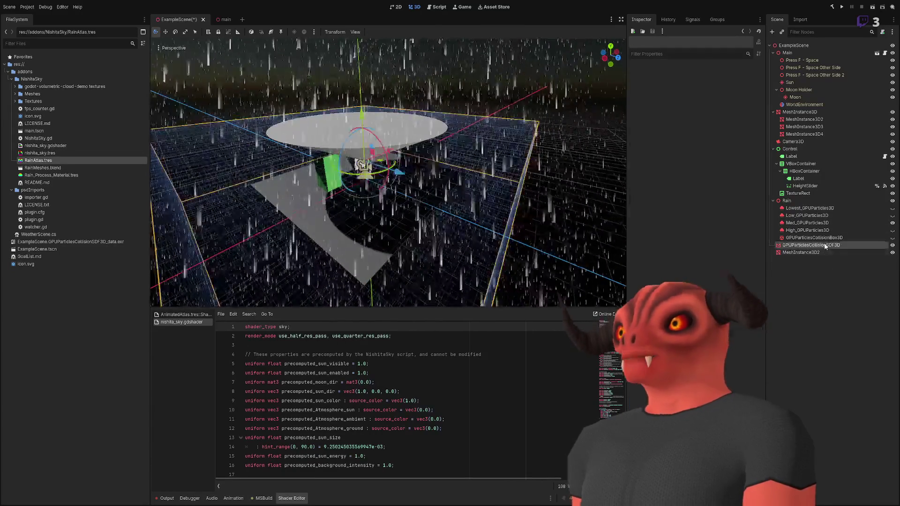
Frame the SDF box and nest MeshInstance3D2 under GPUParticlesCollisionSDF3D
key(f)
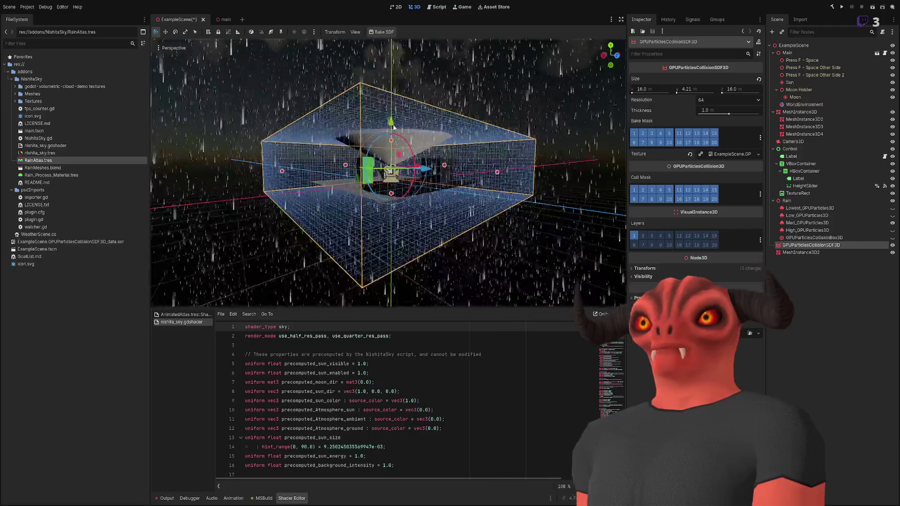
scroll(392, 126, up, 5)
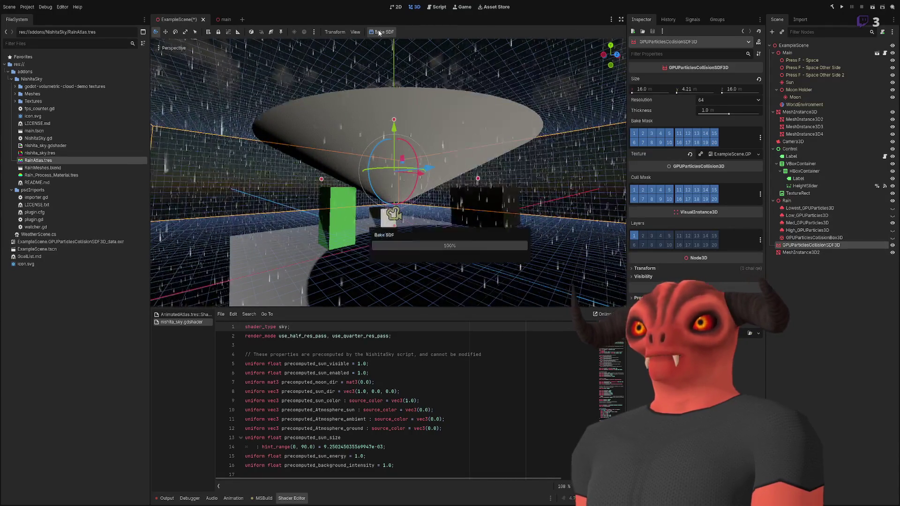
mouse_move(395, 57)
mouse_down()
mouse_move(361, 78)
mouse_move(406, 91)
mouse_up()
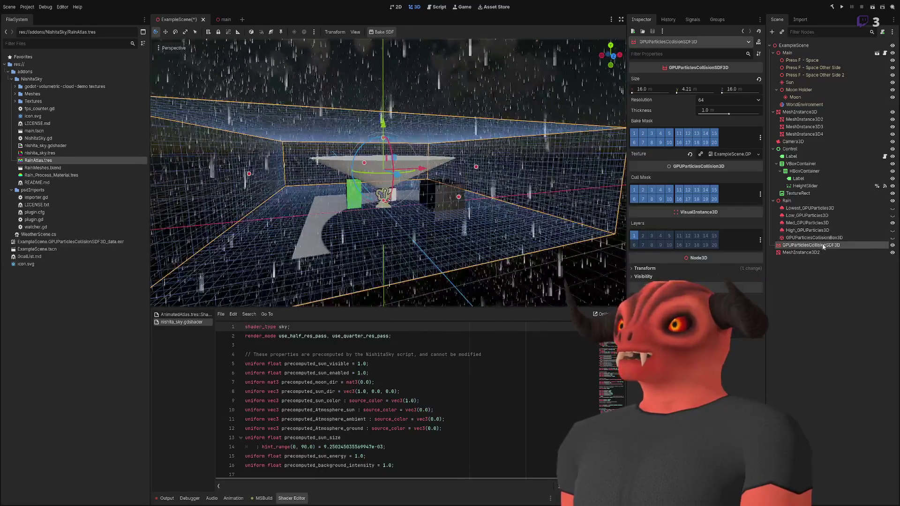
drag(809, 252, 806, 250)
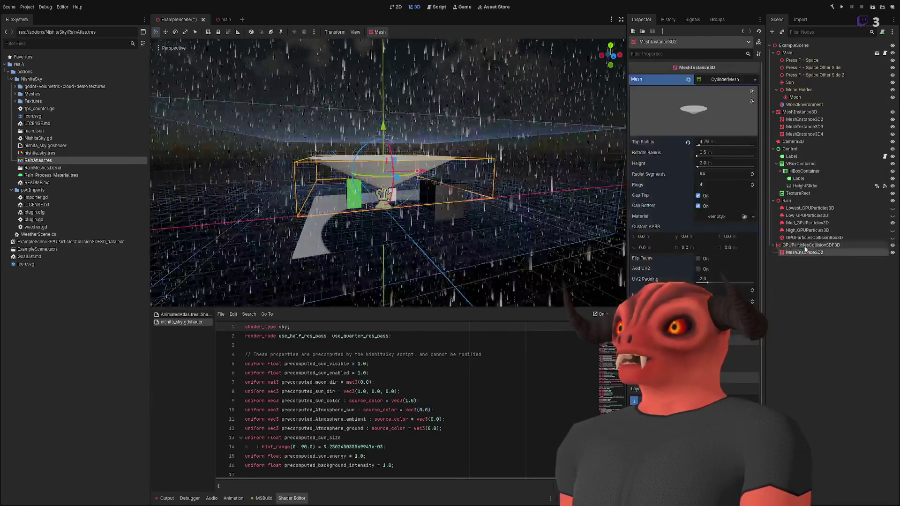
Fly the view into the collision box and select MeshInstance3D2
key(w)
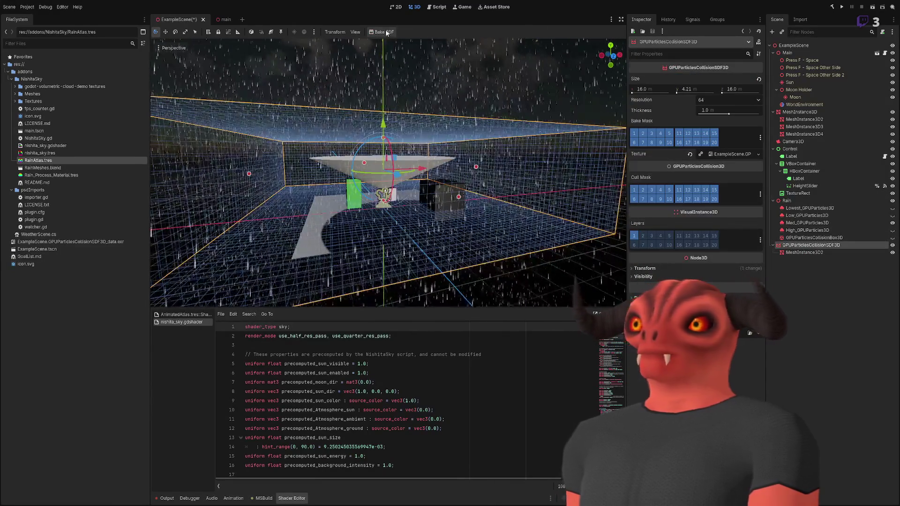
key(w)
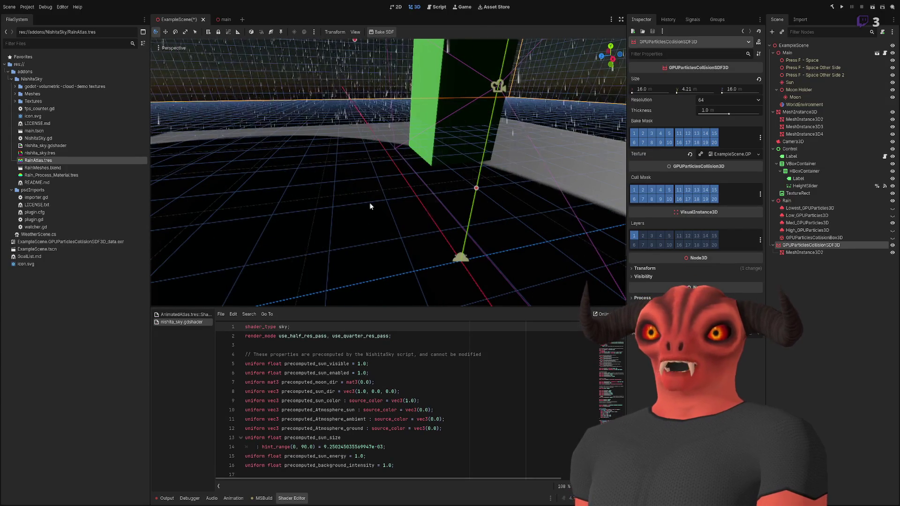
key(f)
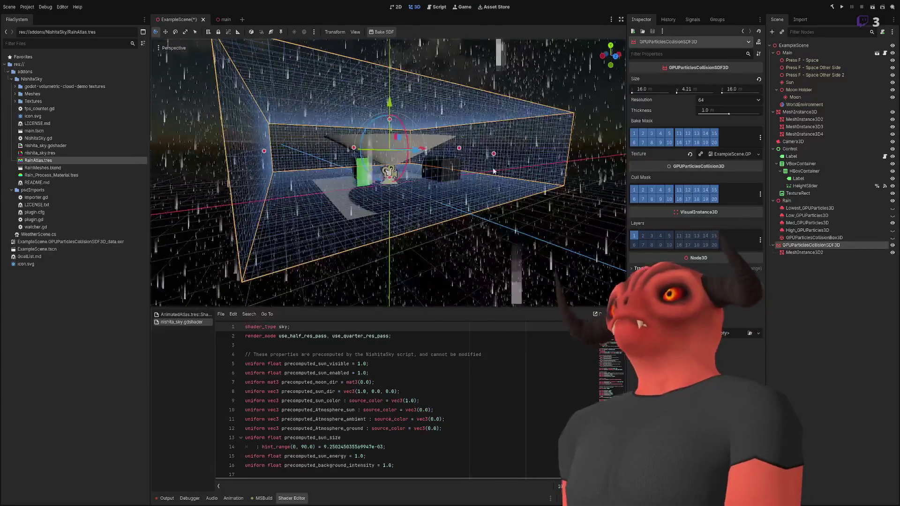
key(w)
key(w)
click(797, 253)
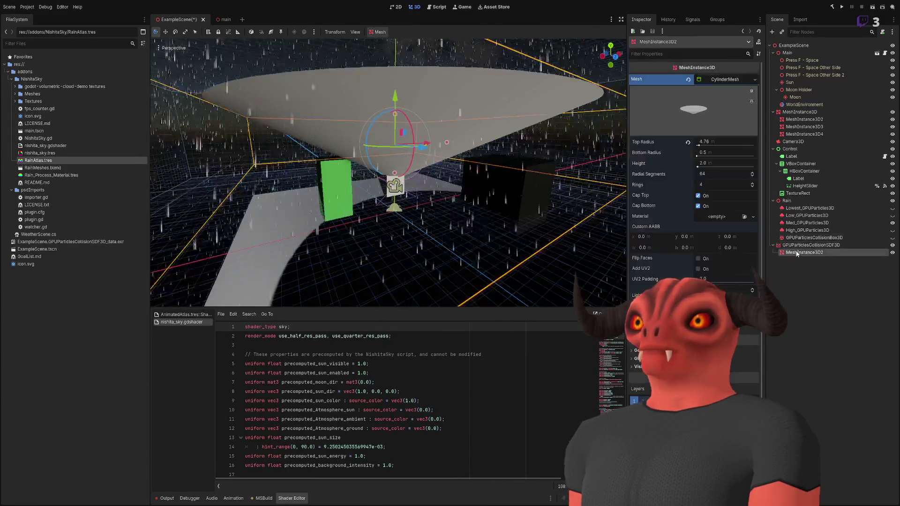
Move MeshInstance3D2 back out from under the SDF collision node
click(799, 247)
drag(800, 252, 784, 250)
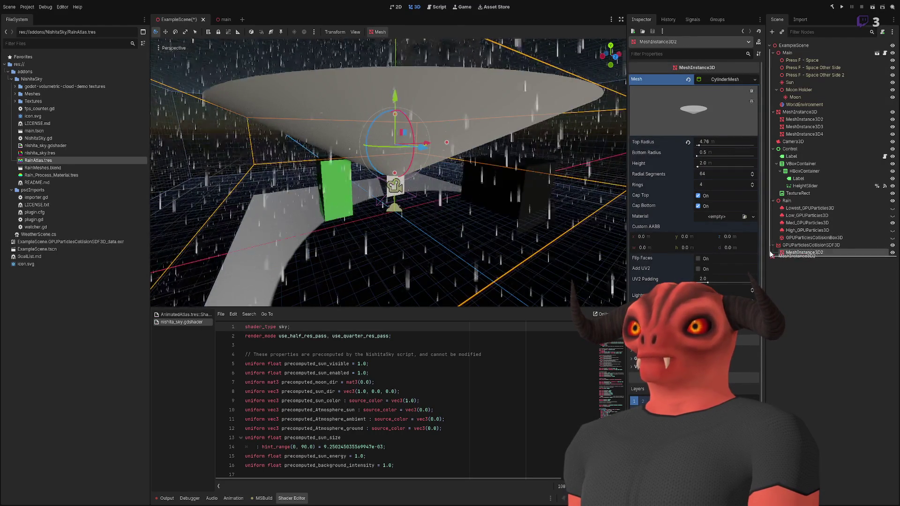
click(798, 246)
click(802, 253)
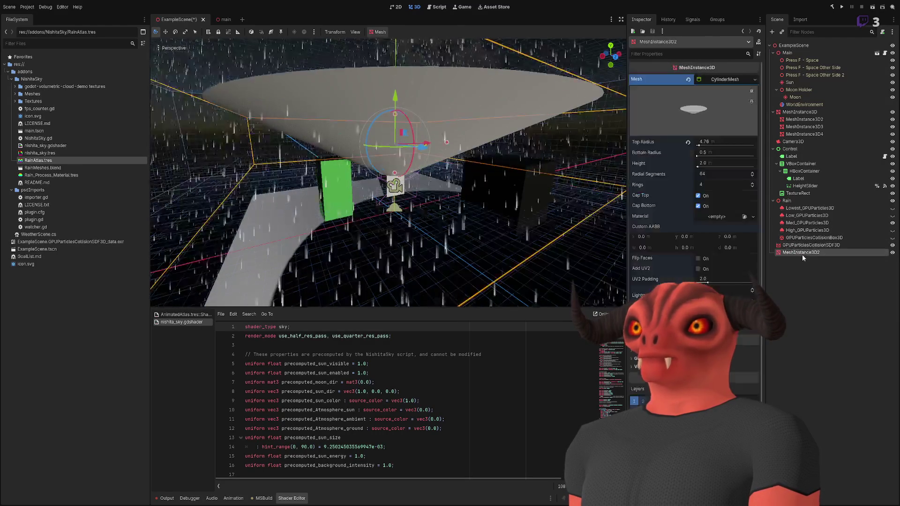
Widen the cylinder's bottom radius beyond its 4.76 m top into a broad disc
key(f)
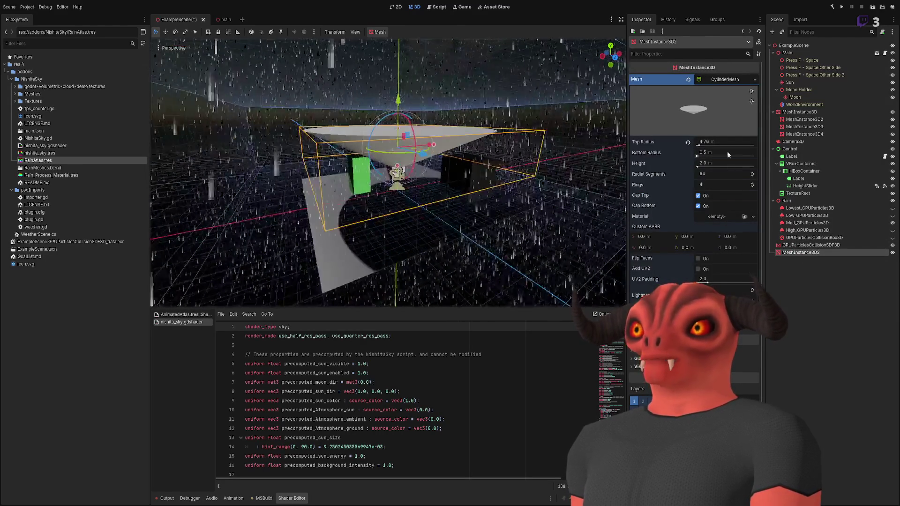
drag(701, 158, 747, 158)
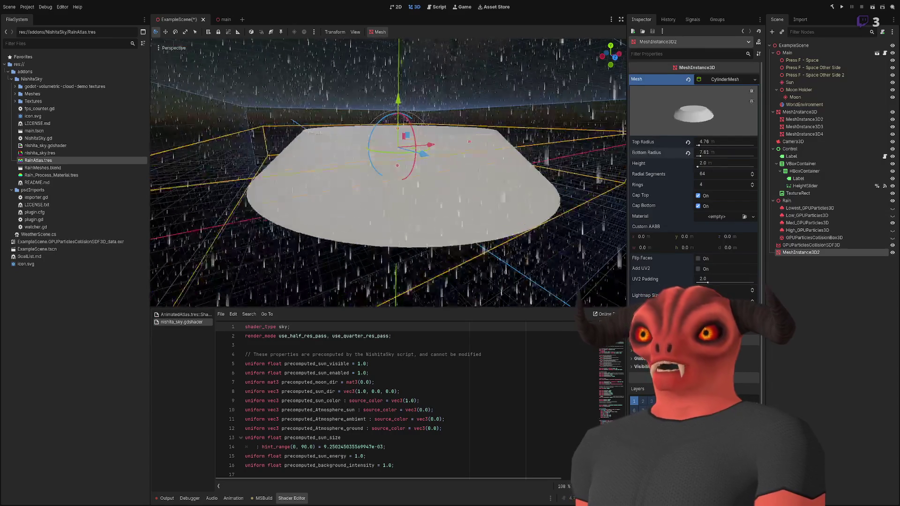
scroll(401, 107, up, 5)
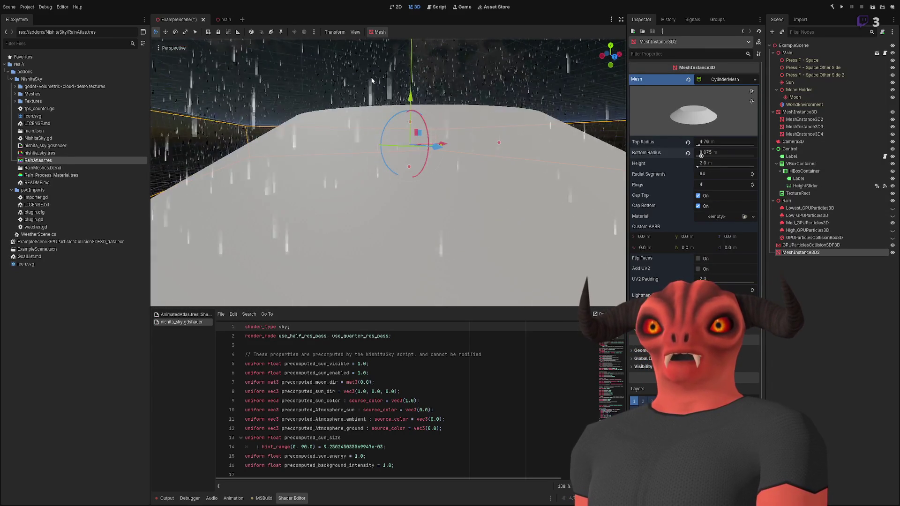
scroll(409, 97, down, 5)
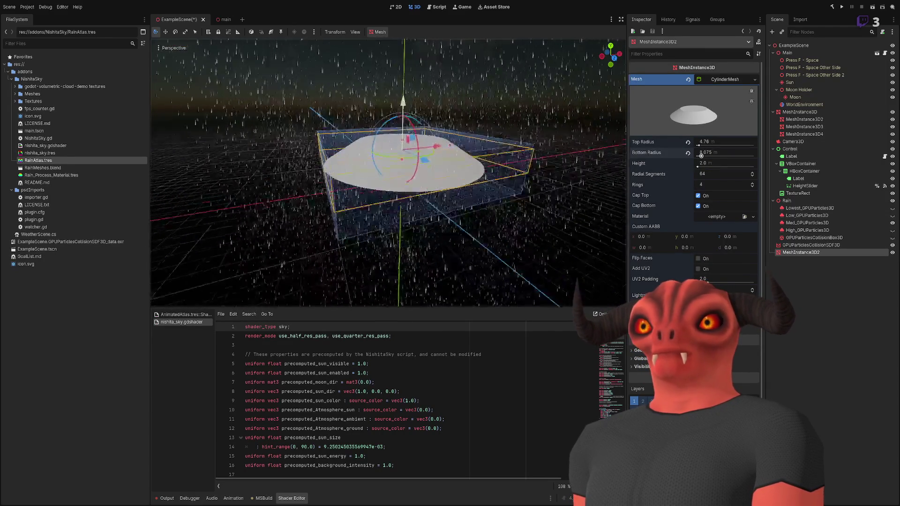
drag(409, 178, 409, 103)
click(811, 245)
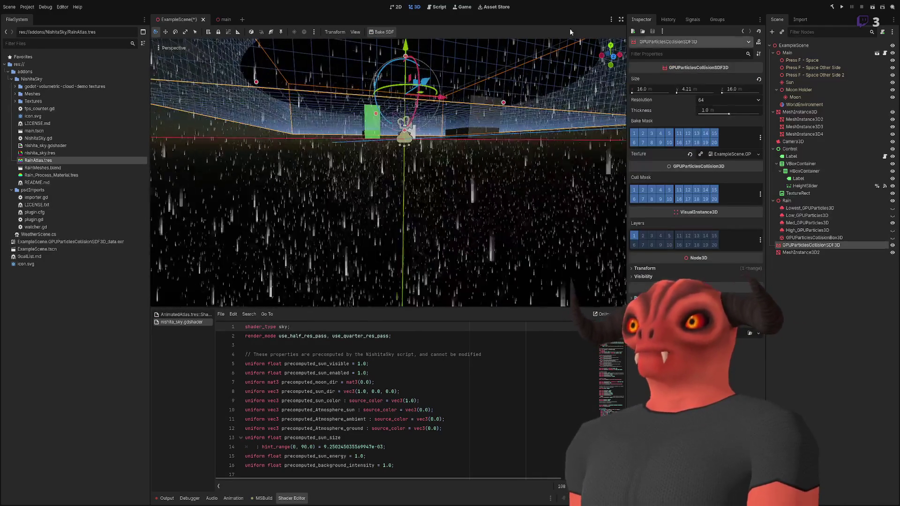
Fly the view toward the green block and floor to inspect the SDF volume
drag(387, 173, 322, 179)
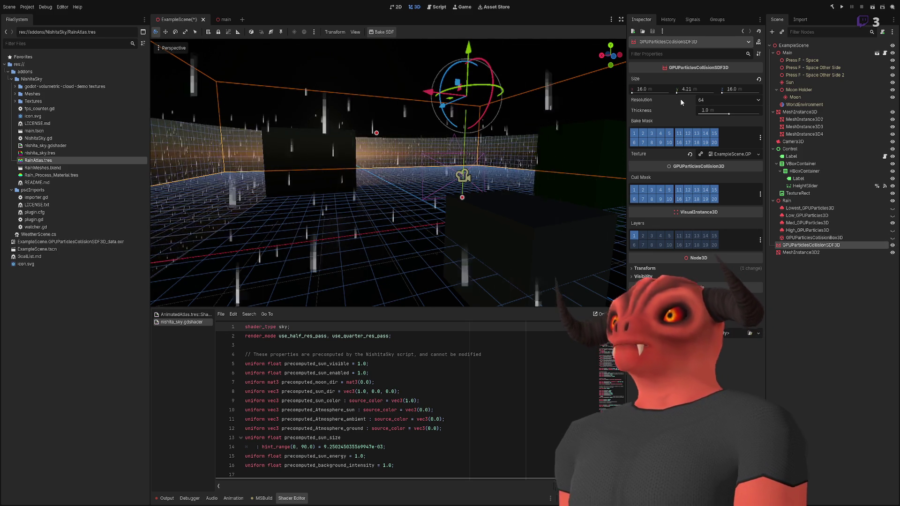
scroll(721, 100, up, 2)
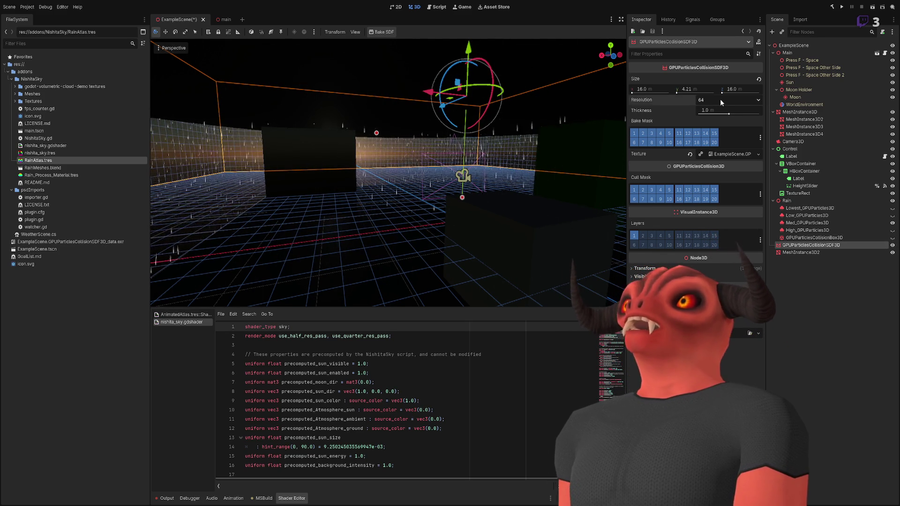
Preview the baked SDF texture of the collision node
click(395, 45)
click(808, 244)
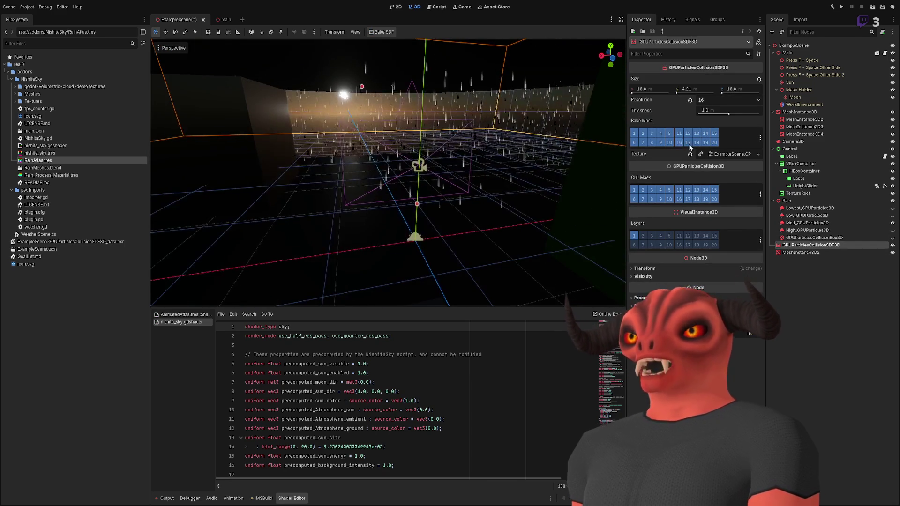
click(738, 153)
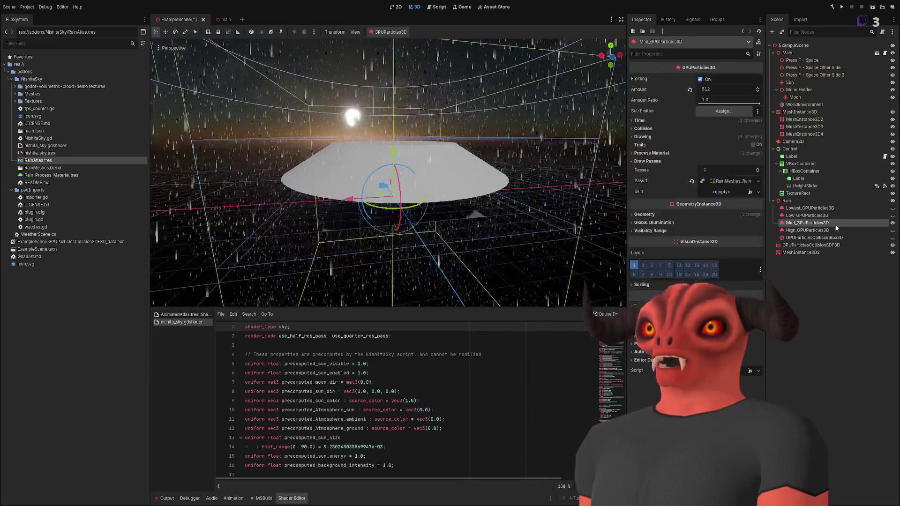
Nest the dome mesh under GPUParticlesCollisionSDF3D and frame the SDF volume
click(814, 238)
mouse_move(797, 247)
mouse_down()
mouse_move(804, 246)
mouse_move(792, 203)
mouse_up()
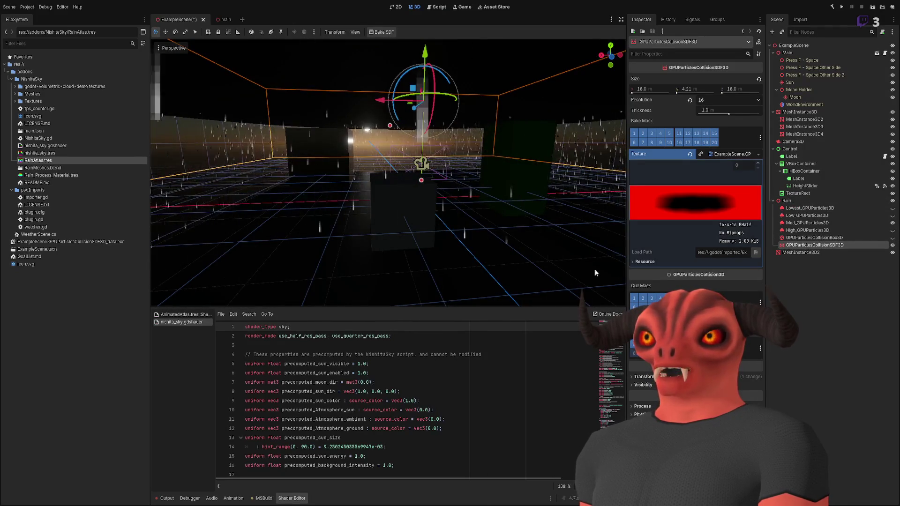
drag(801, 252, 809, 247)
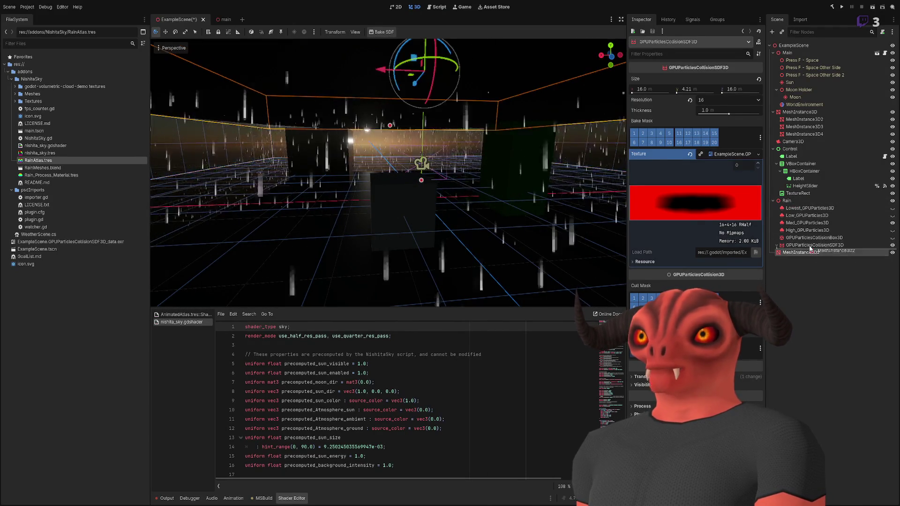
click(809, 245)
key(f)
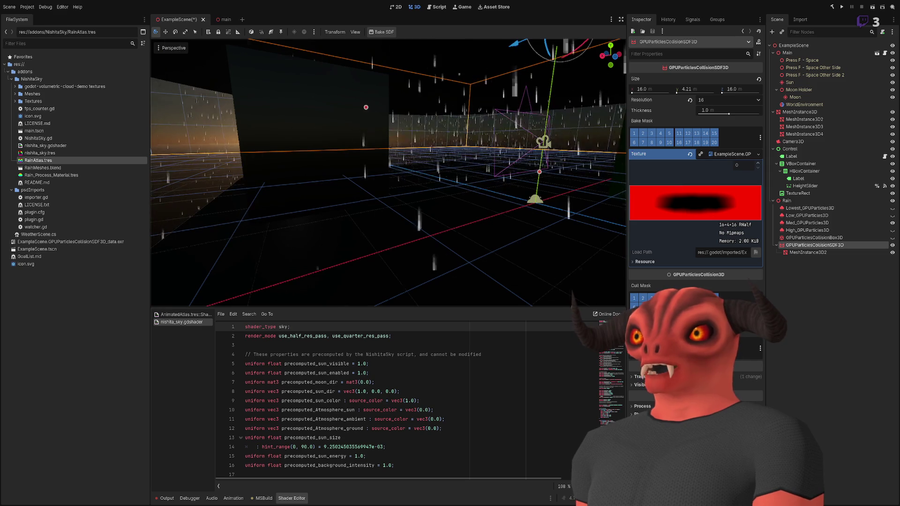
Reduce the SDF volume's height to 3.17
scroll(497, 160, down, 5)
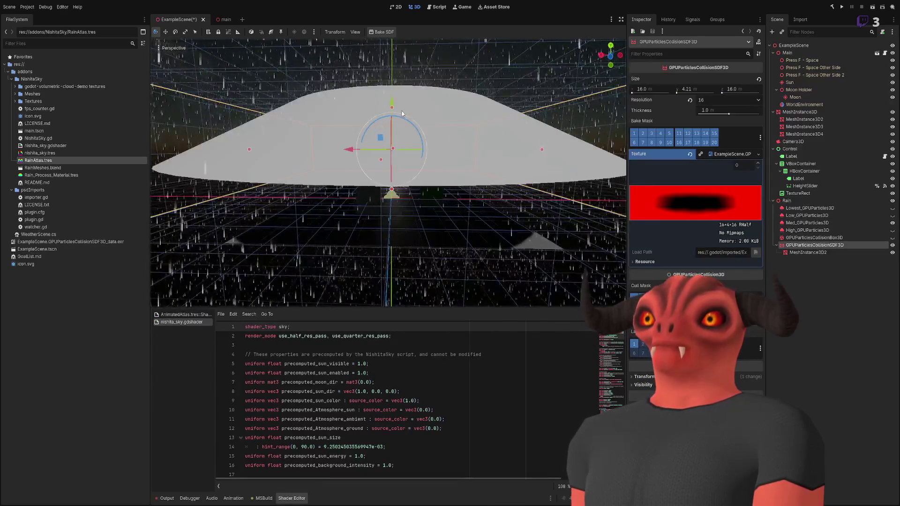
drag(394, 109, 393, 123)
scroll(389, 141, down, 4)
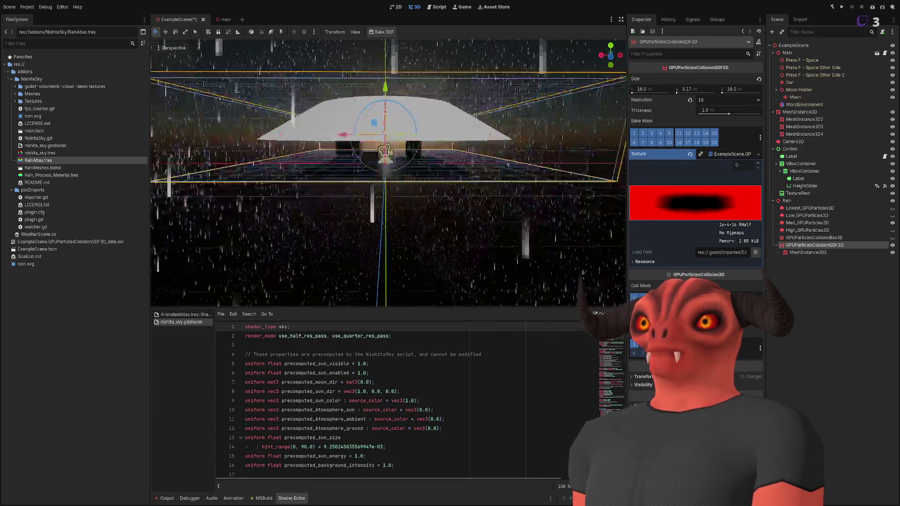
Move the dome mesh out of the SDF node and hide it
click(807, 253)
drag(808, 253, 825, 245)
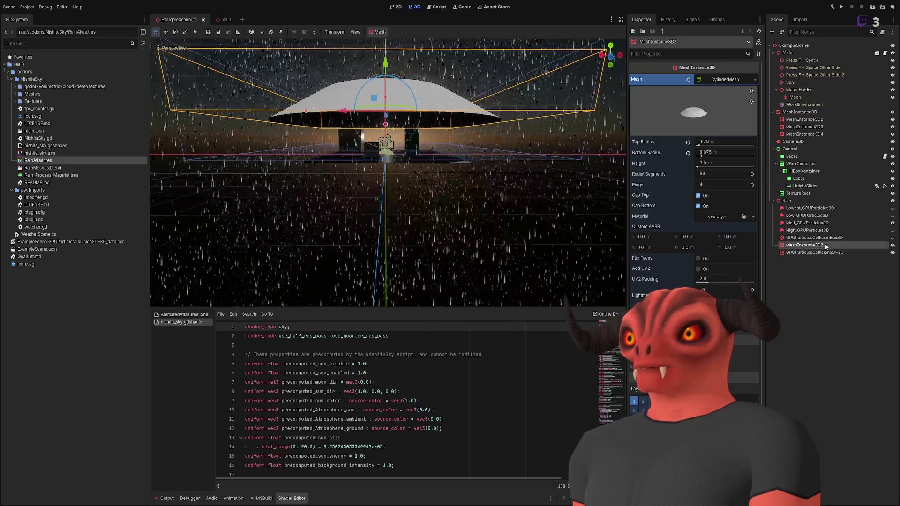
click(892, 245)
Lower the SDF volume about 2.17 units and re-bake the SDF
click(814, 252)
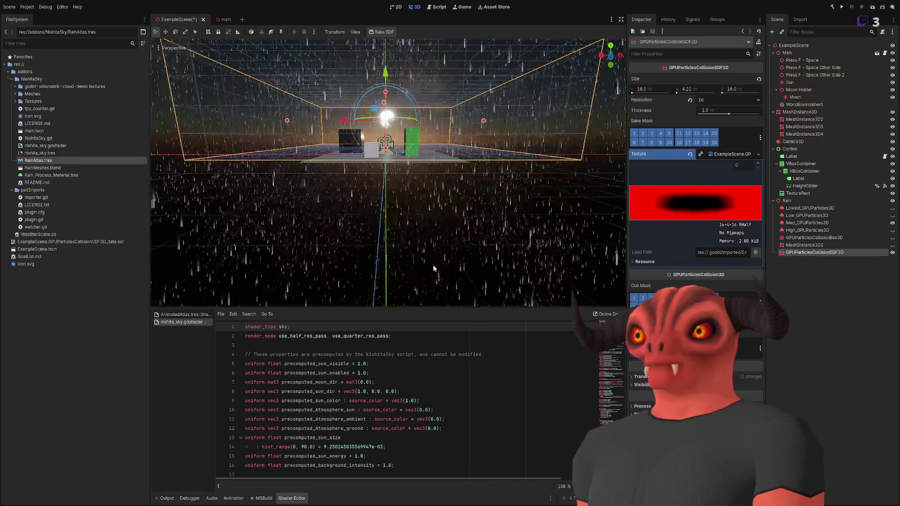
mouse_move(385, 77)
mouse_down()
mouse_move(383, 110)
mouse_move(384, 91)
mouse_up()
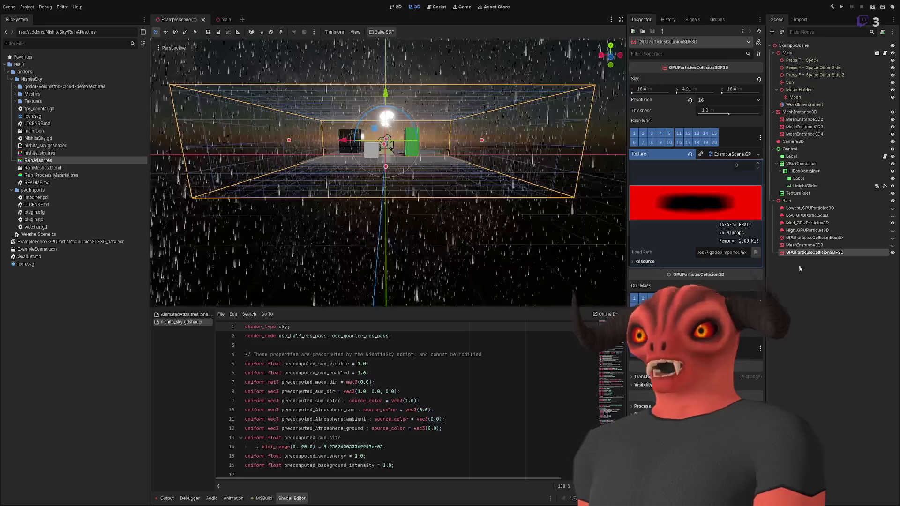
mouse_move(819, 254)
mouse_down()
mouse_move(768, 257)
mouse_move(793, 254)
mouse_move(775, 255)
mouse_up()
click(378, 31)
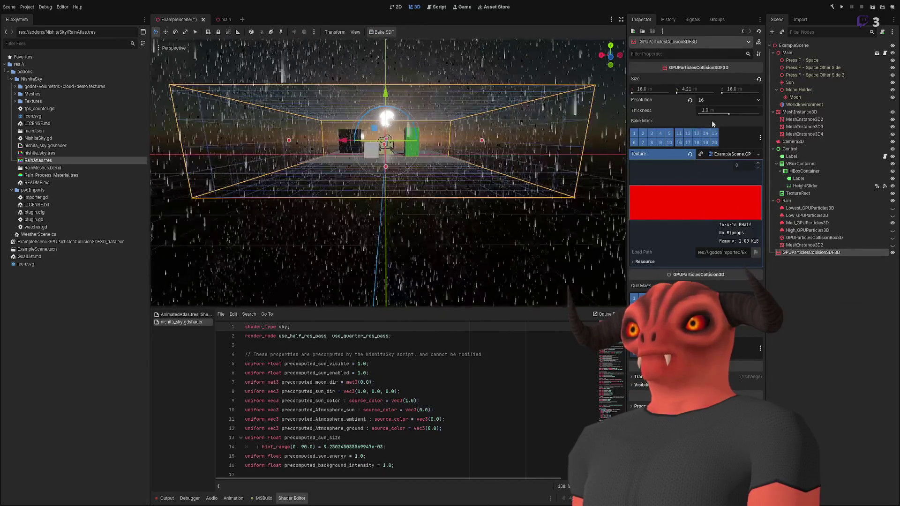
Try SDF resolutions 32 and 512, stepping back down to 256
click(729, 100)
click(728, 121)
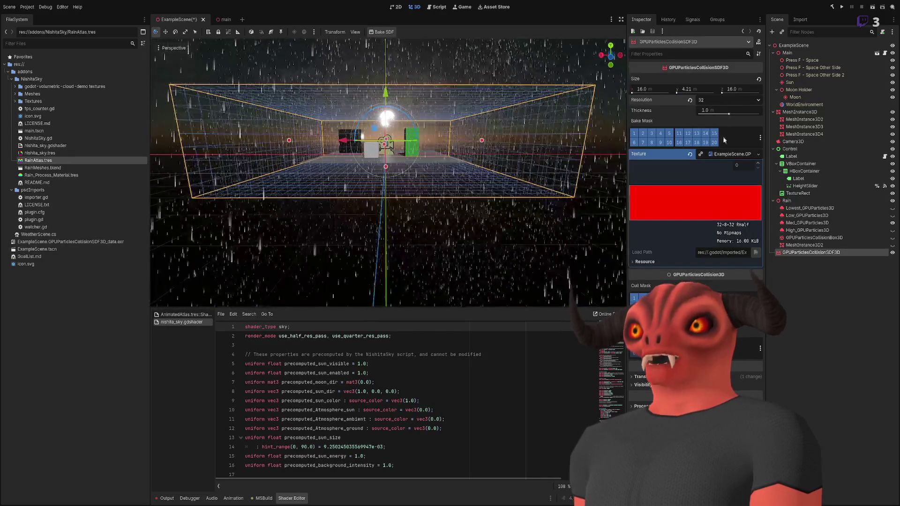
click(728, 100)
click(729, 163)
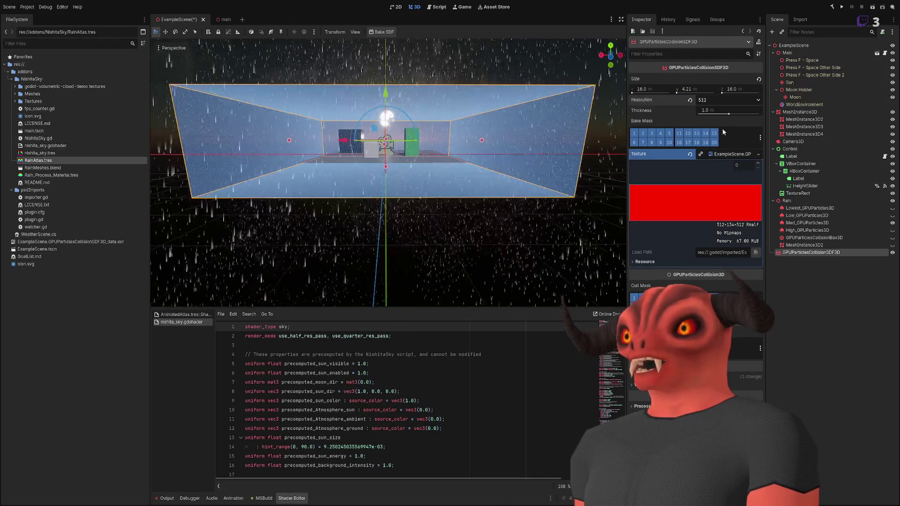
key(ctrl+z)
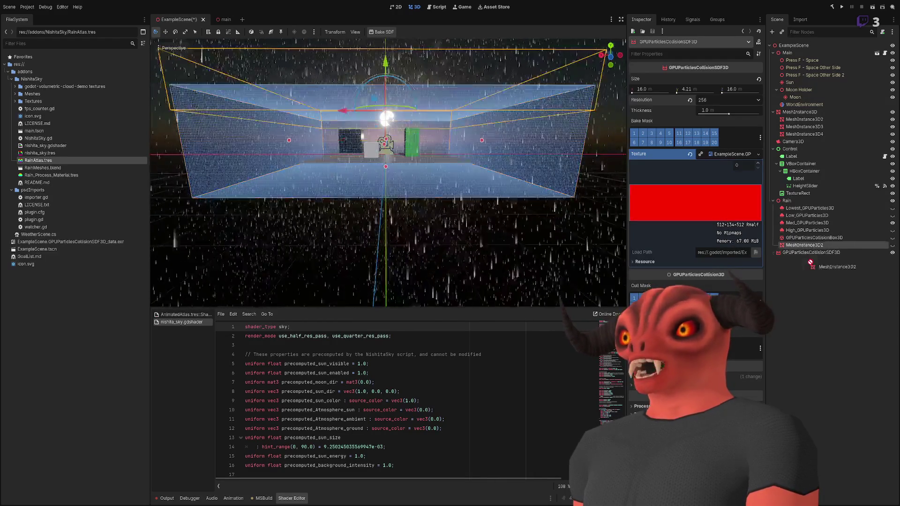
Show the dome mesh again, place it after the SDF node, and bake
drag(812, 257, 848, 265)
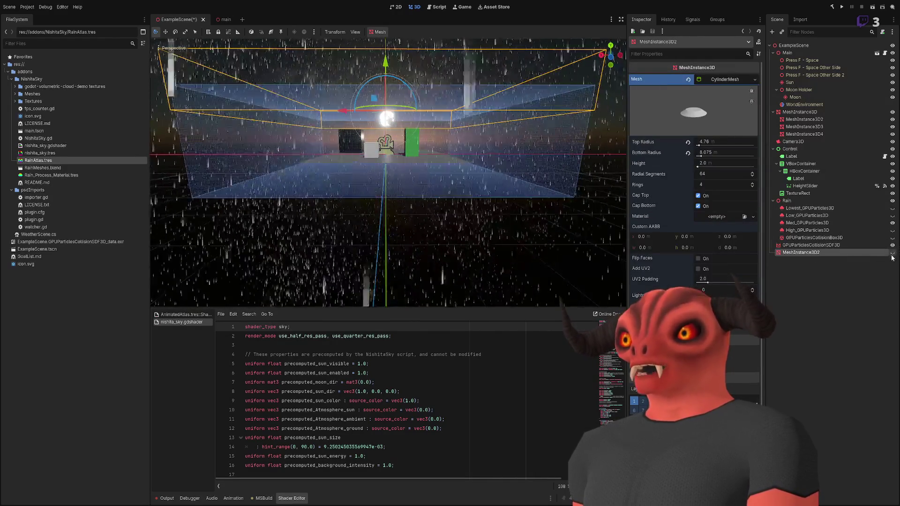
click(892, 252)
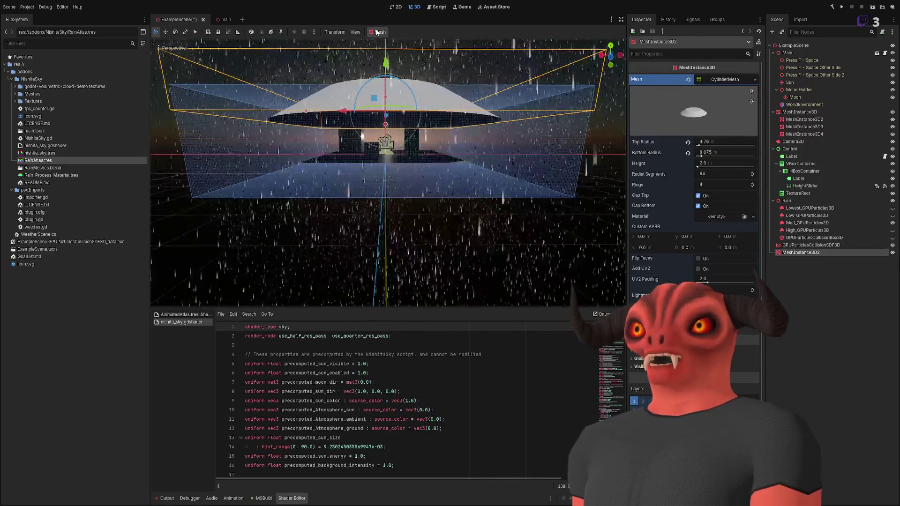
click(821, 246)
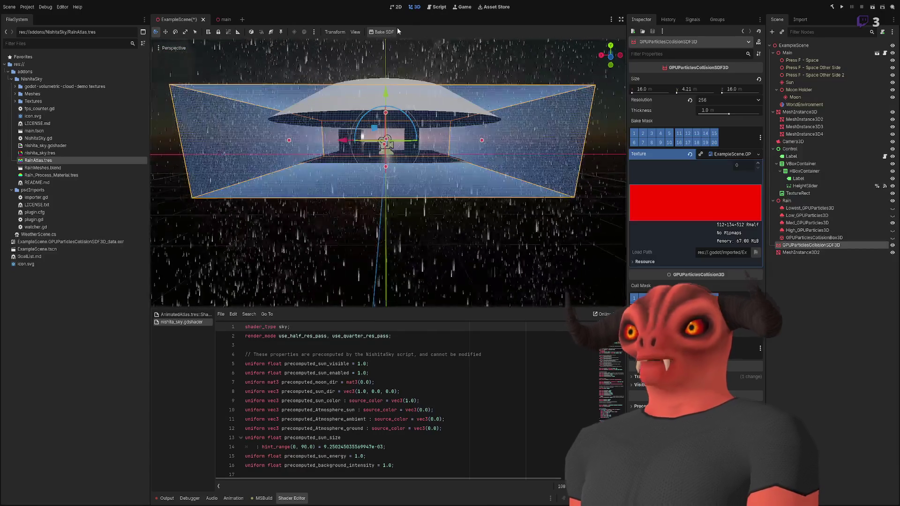
click(380, 31)
Re-bake the SDF at resolution 32 so it captures the dome shape
scroll(384, 169, up, 5)
scroll(387, 174, down, 5)
scroll(435, 116, up, 5)
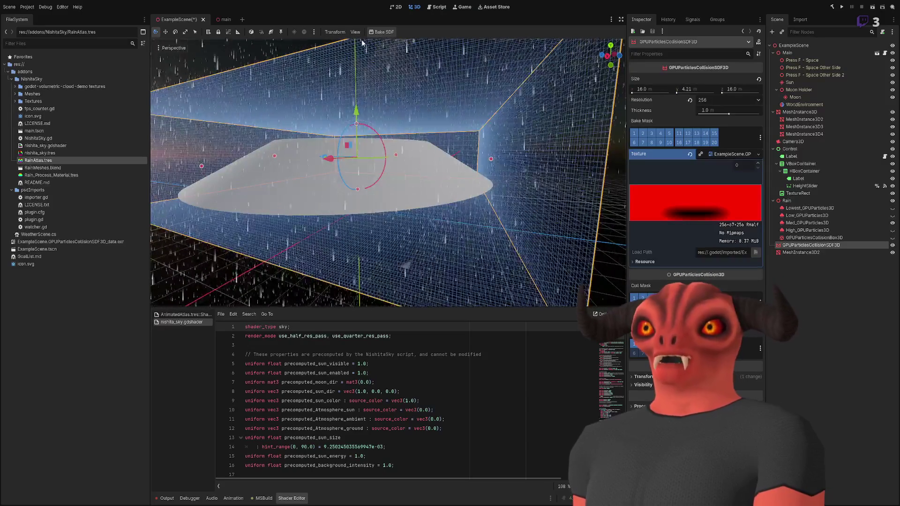
click(381, 32)
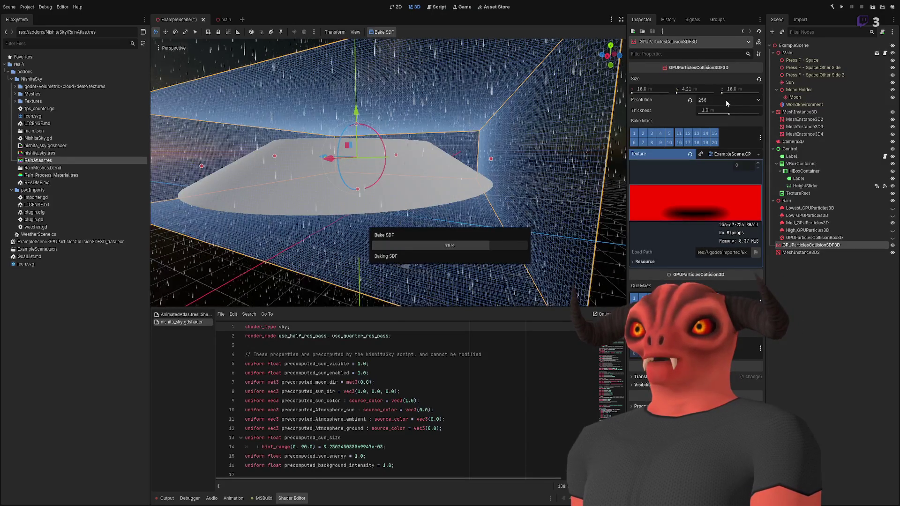
scroll(725, 100, up, 3)
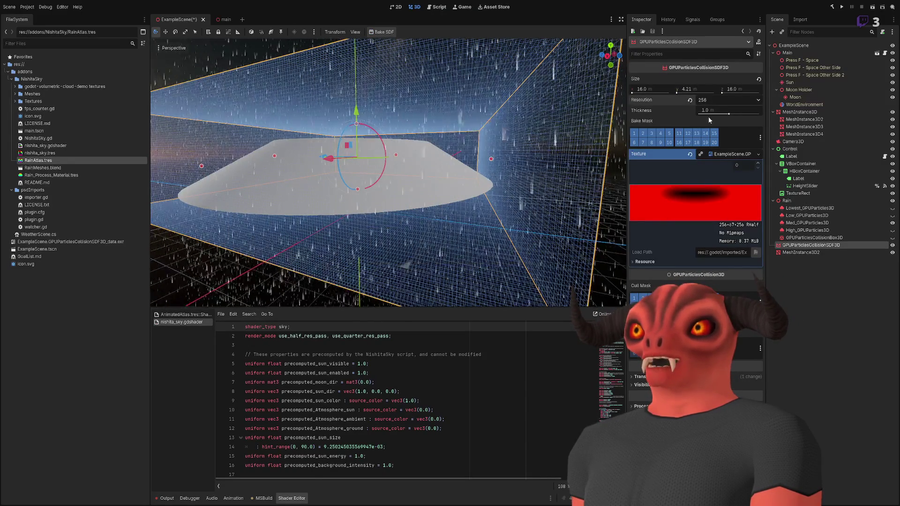
scroll(594, 142, up, 3)
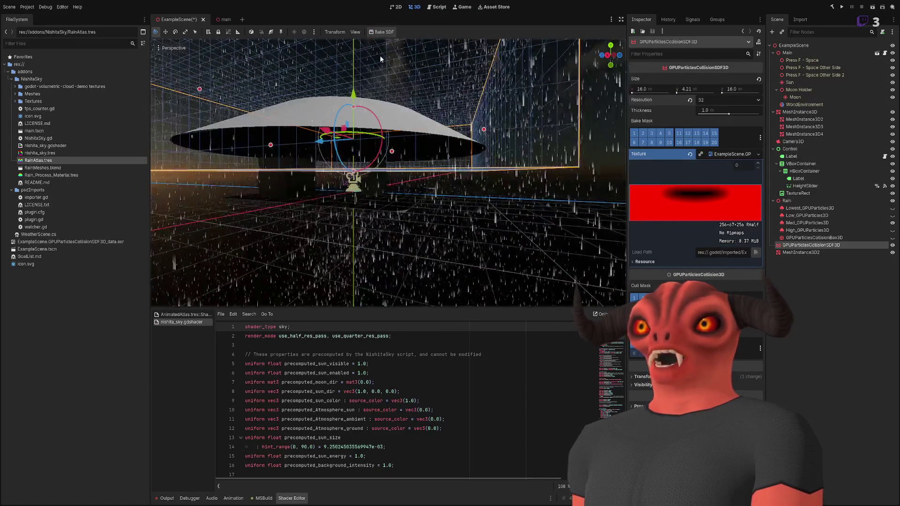
click(382, 31)
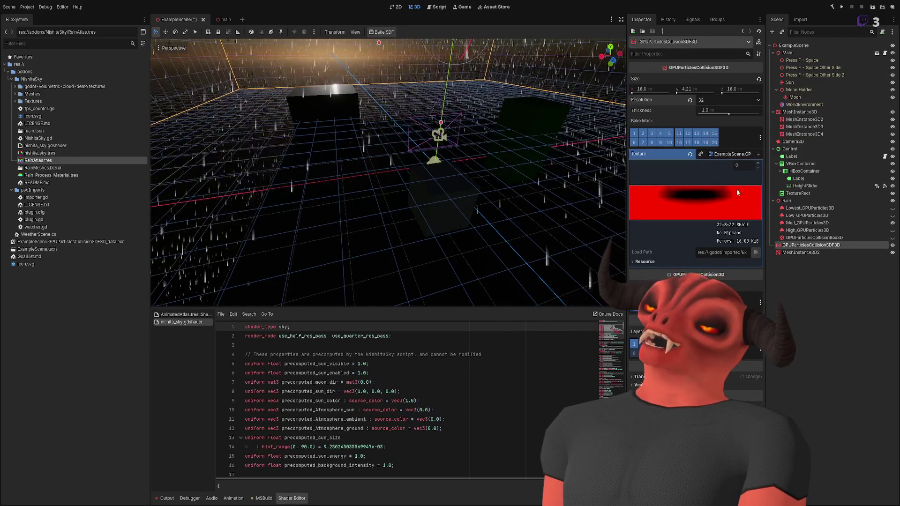
Move GPUParticlesCollisionBox3D to the end of the Rain tree, after the SDF collision and dome mesh
click(893, 245)
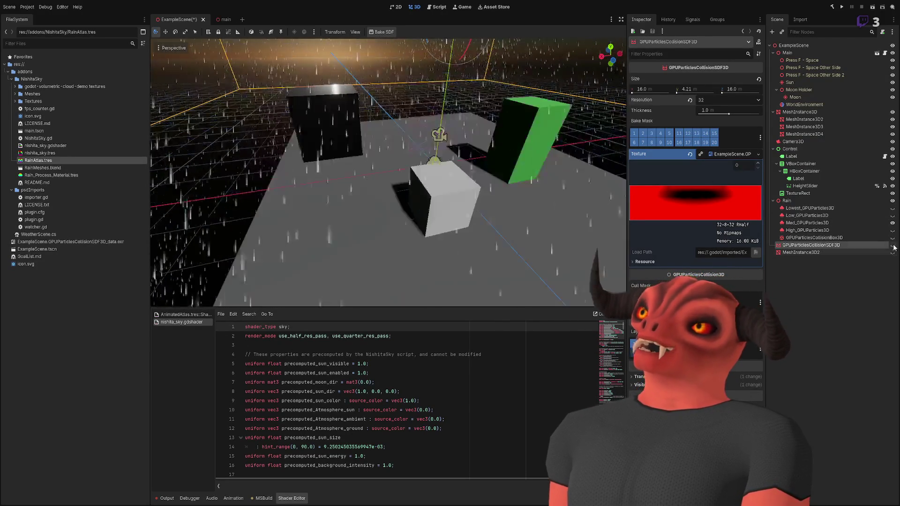
click(863, 238)
key(w)
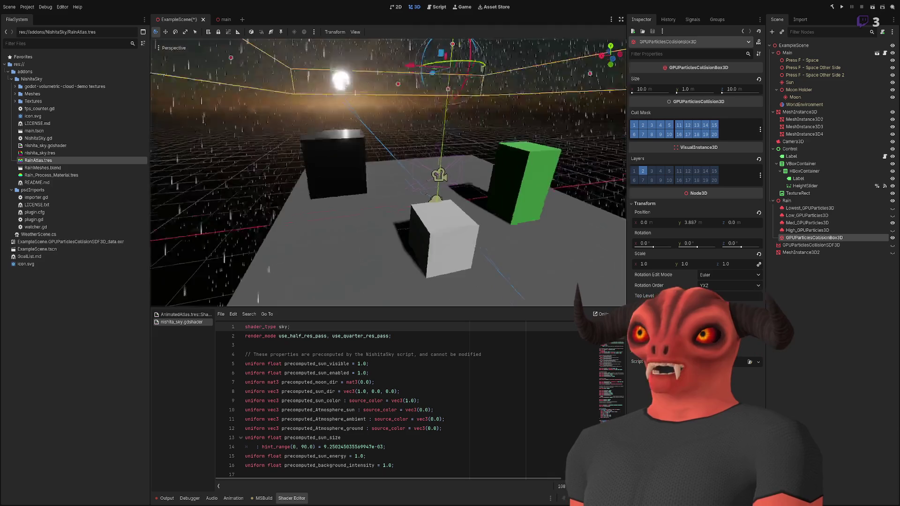
key(s)
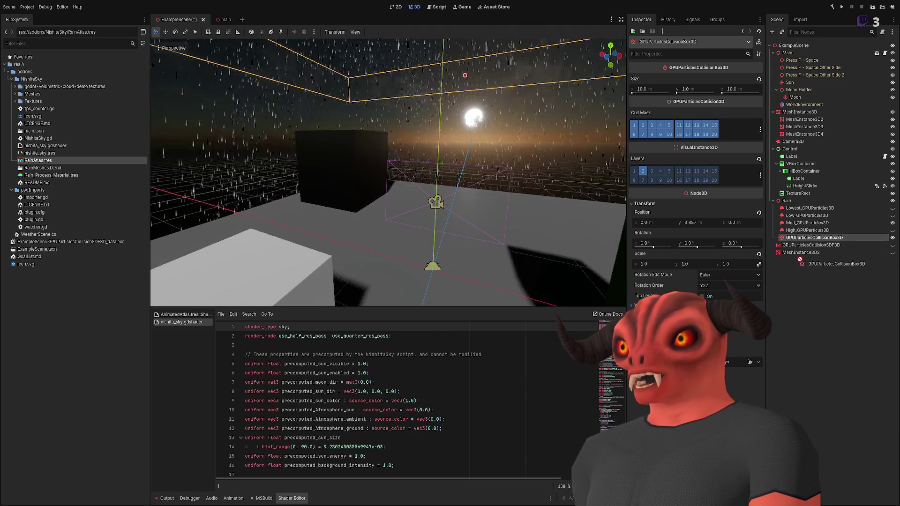
drag(797, 254, 797, 254)
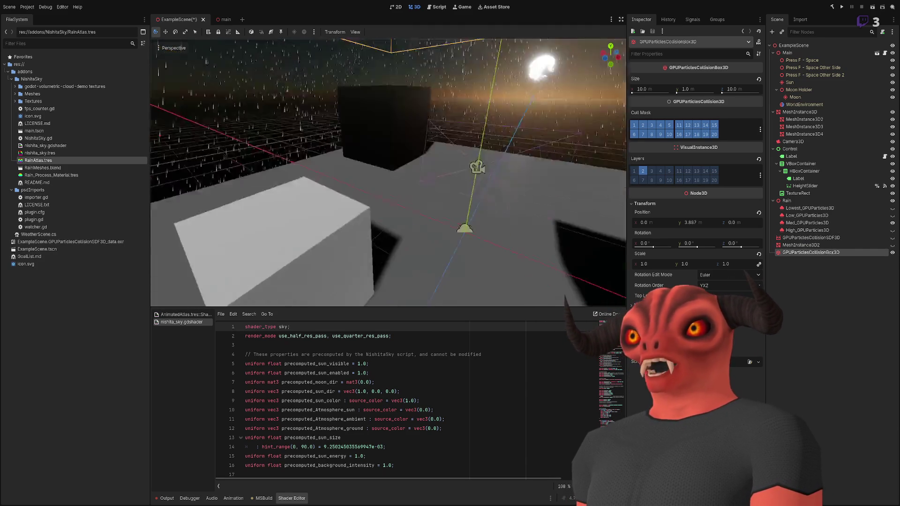
Fly the view over the rain-covered floor, then select the GPUParticlesCollisionSDF3D node
key(s)
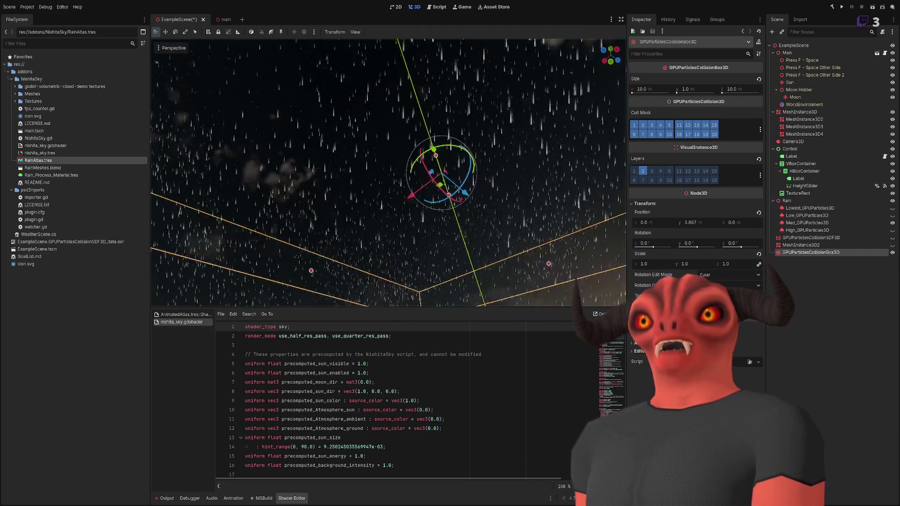
key(w)
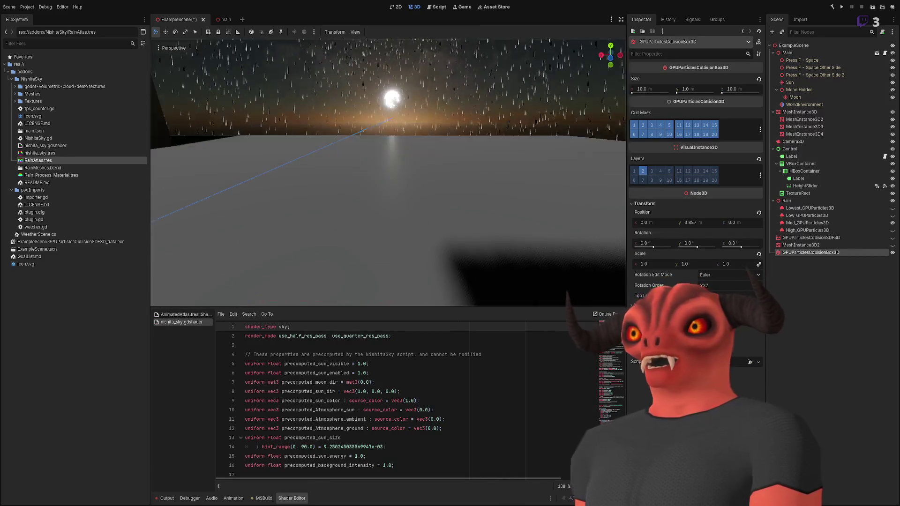
key(w)
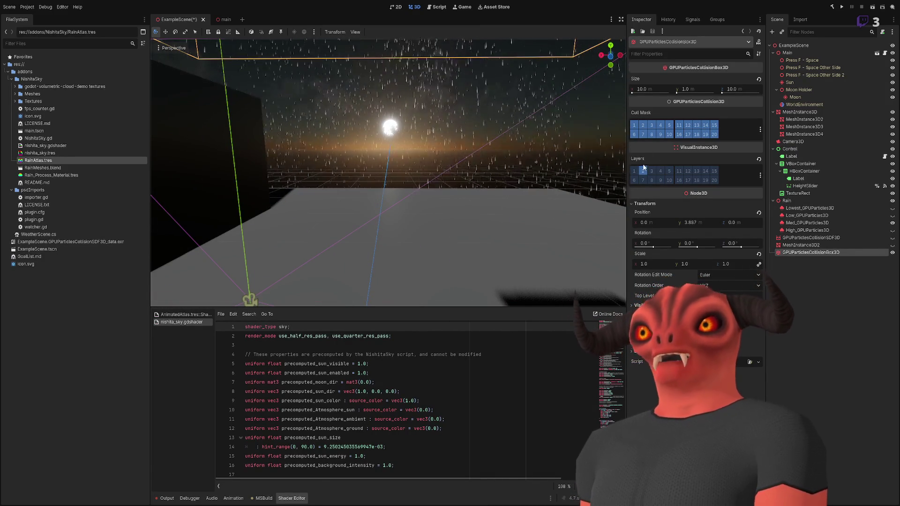
click(811, 238)
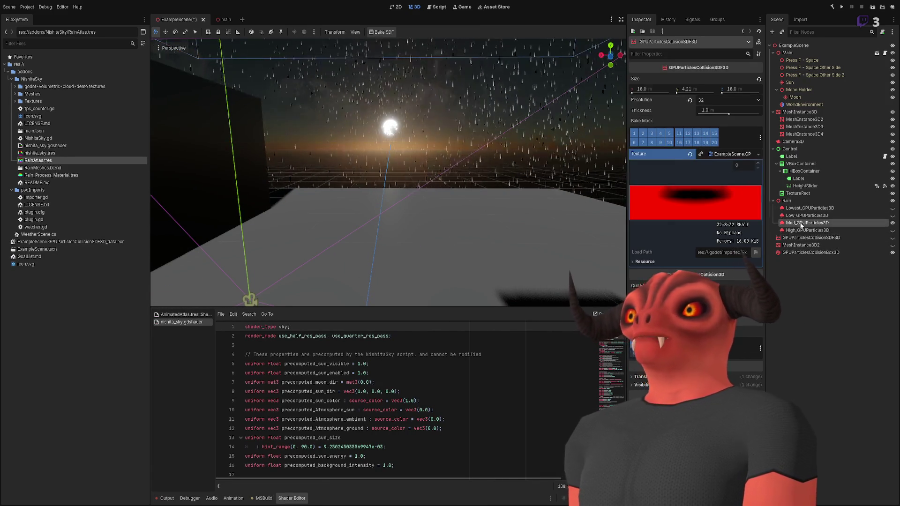
key(Up)
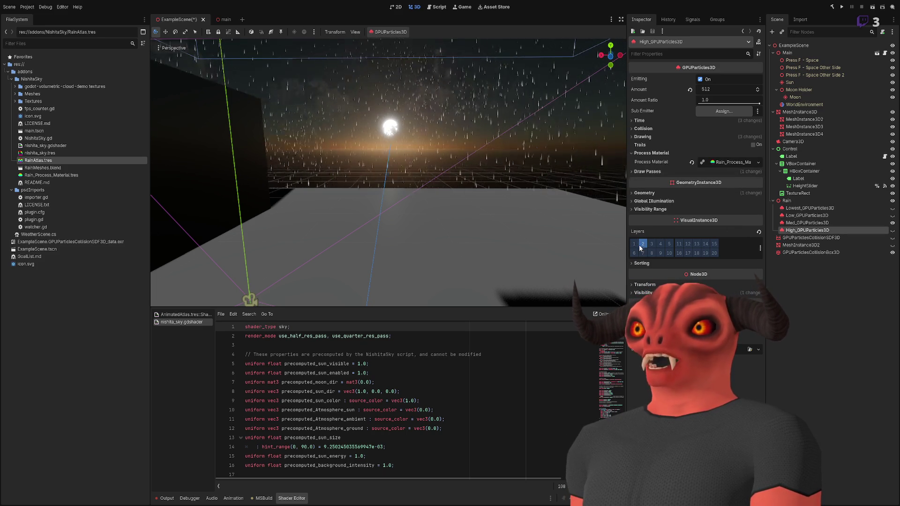
click(822, 252)
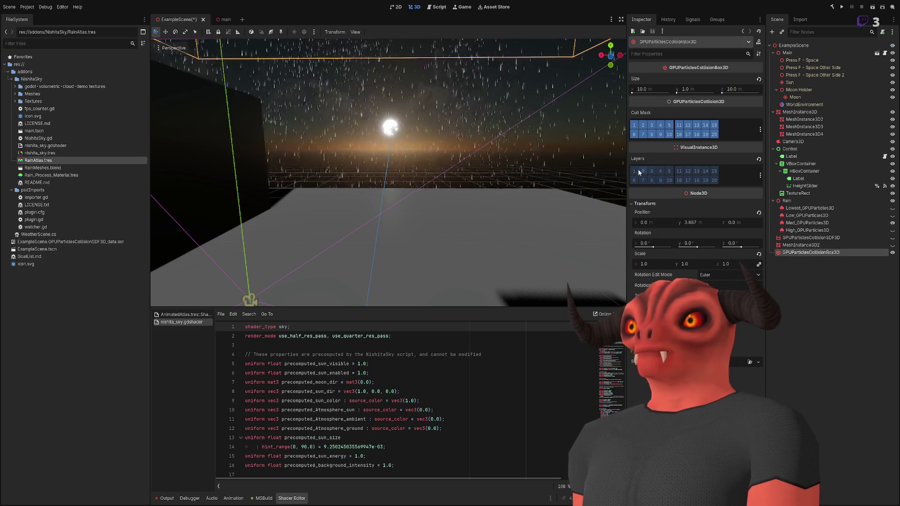
click(816, 238)
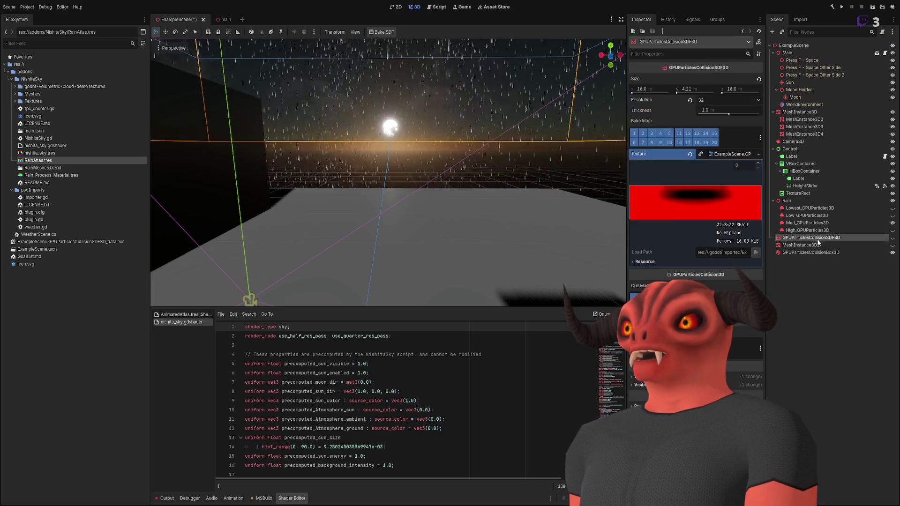
click(811, 258)
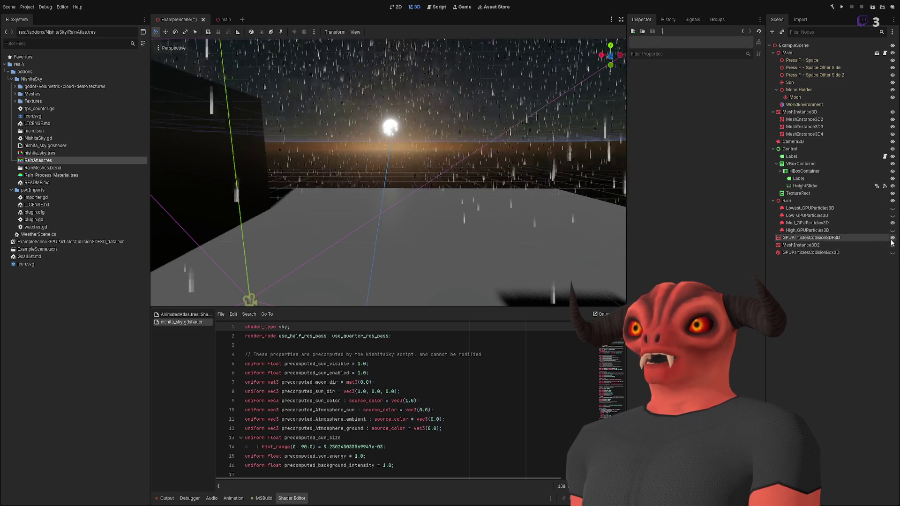
drag(388, 173, 388, 122)
scroll(423, 173, down, 3)
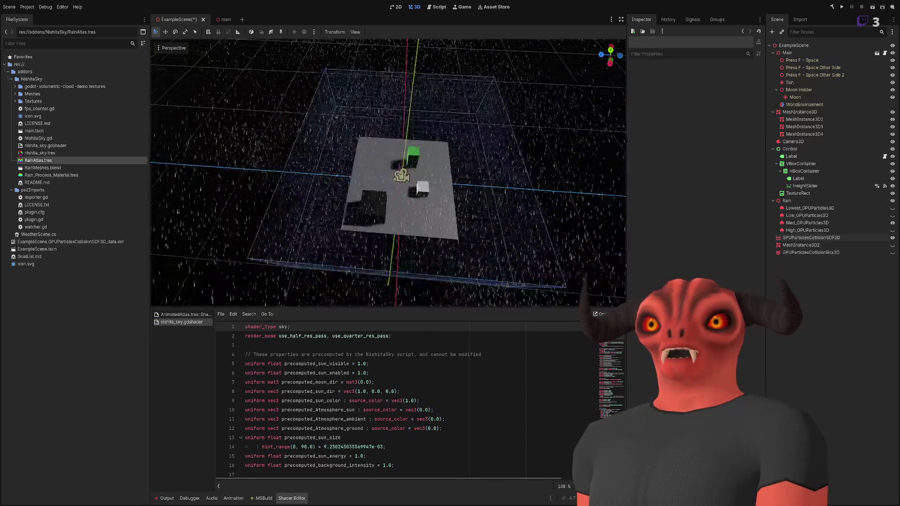
drag(423, 173, 422, 253)
double_click(864, 239)
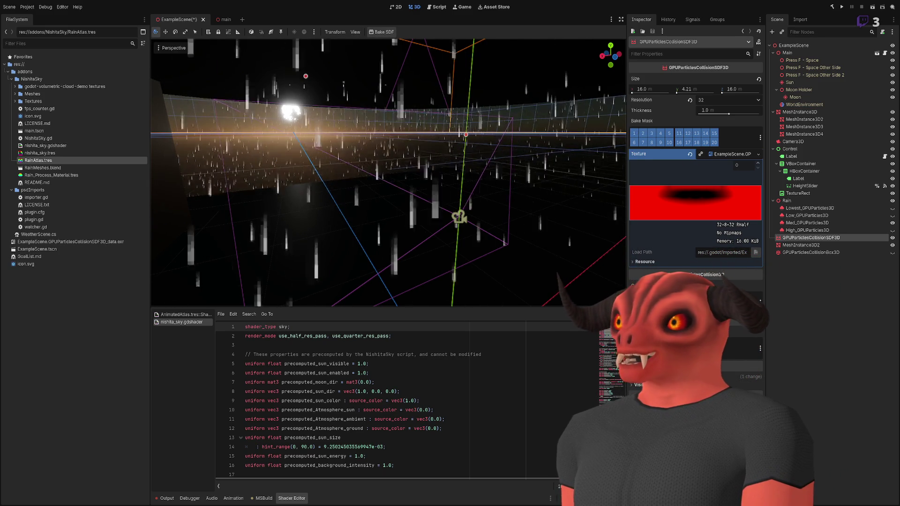
click(814, 231)
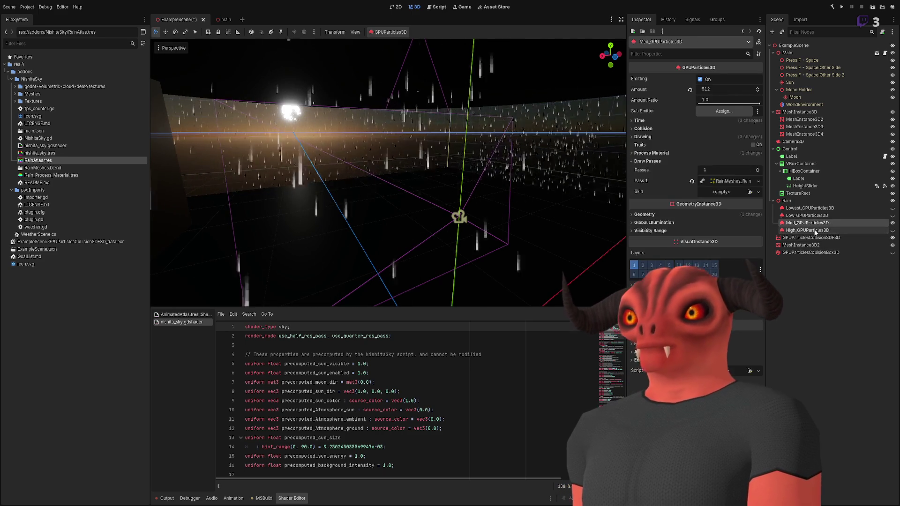
key(Up)
key(Up)
key(Up)
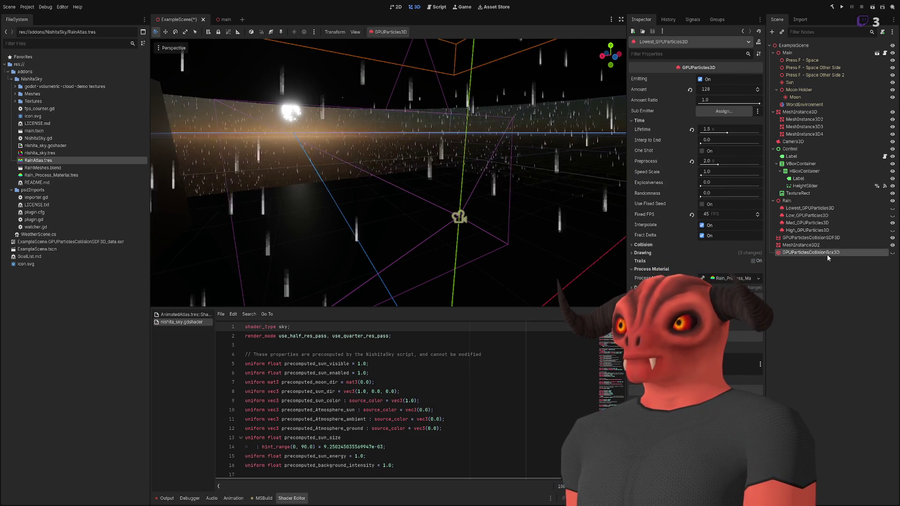
click(827, 238)
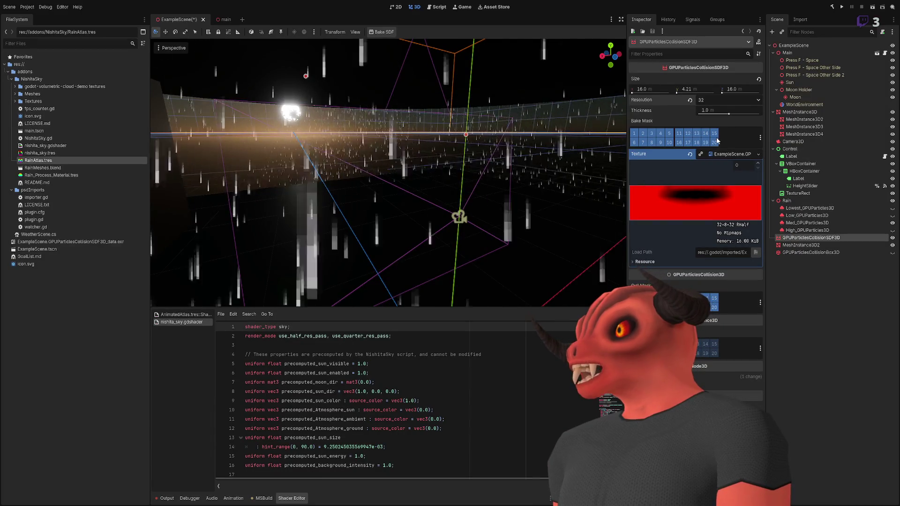
Bake the SDF collision at resolution 128, then rebake at 512 (512×134×512, 67 MiB)
click(690, 99)
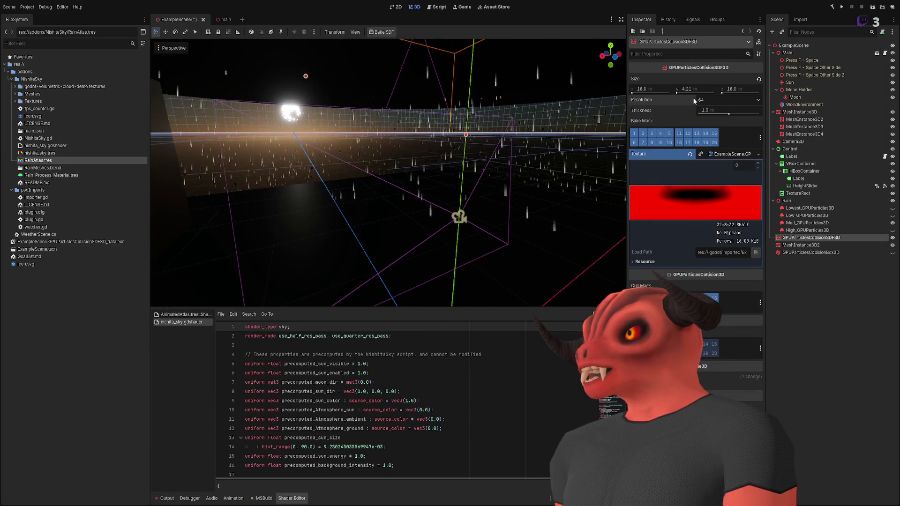
key(ctrl+z)
click(381, 31)
mouse_move(442, 164)
mouse_down()
mouse_move(426, 171)
mouse_move(464, 166)
mouse_move(467, 177)
mouse_up()
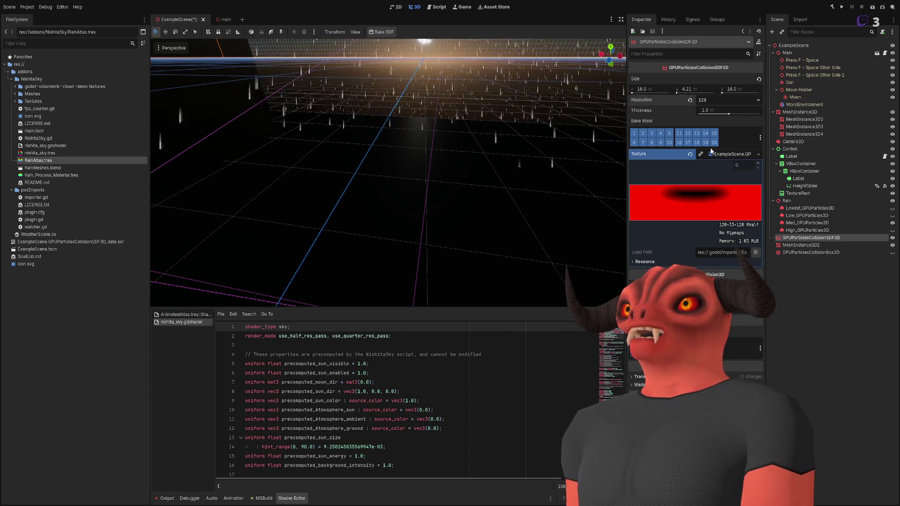
key(ctrl+z)
click(383, 36)
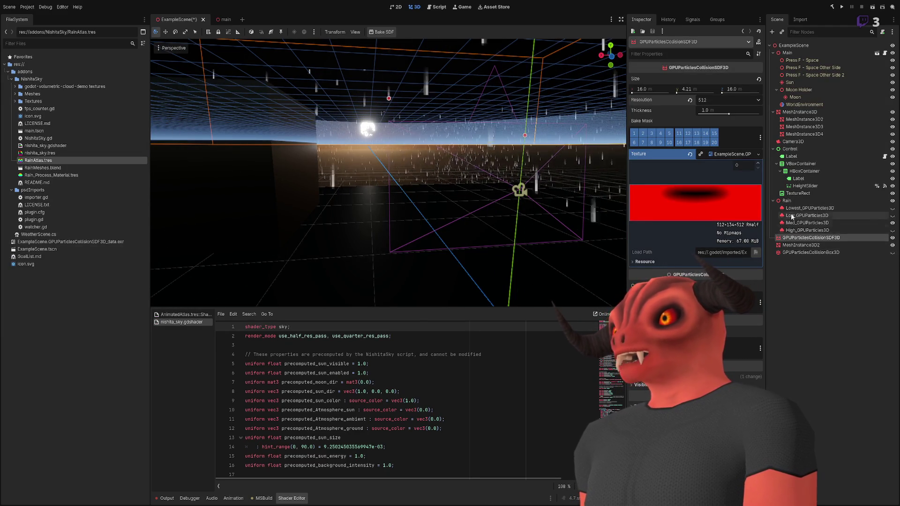
Toggle MeshInstance3D2's visibility off and on, then select Lowest_GPUParticles3D for inspection
double_click(810, 238)
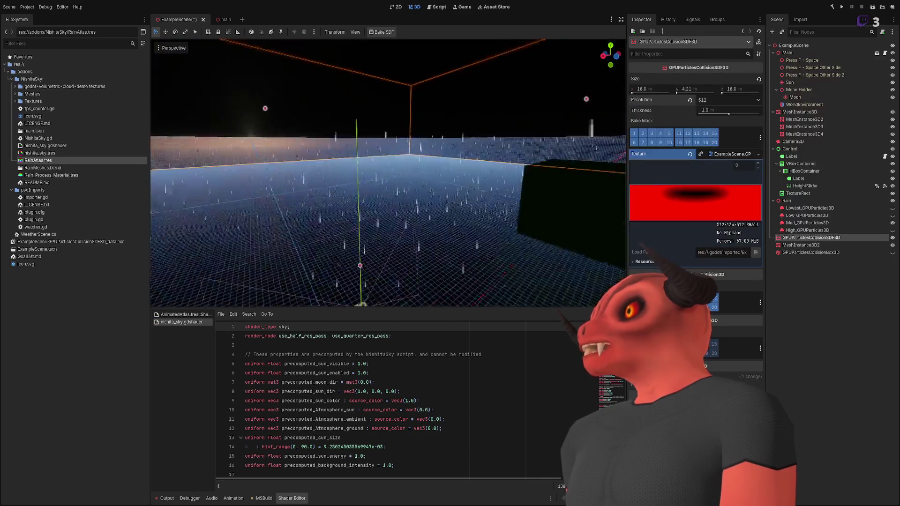
click(892, 245)
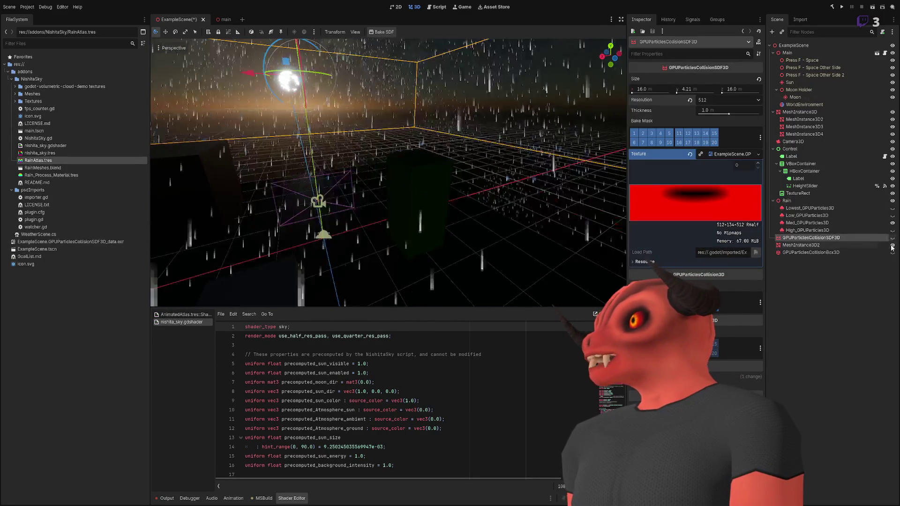
click(892, 245)
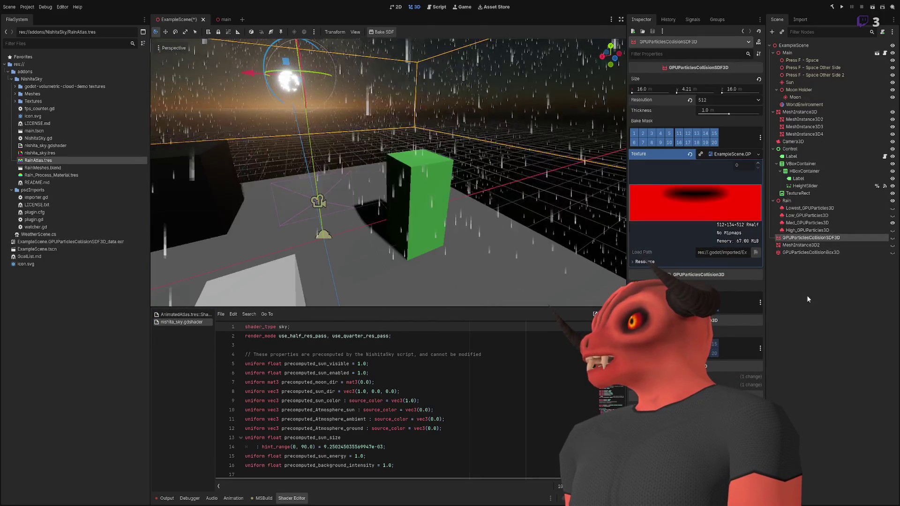
click(868, 208)
scroll(389, 173, down, 5)
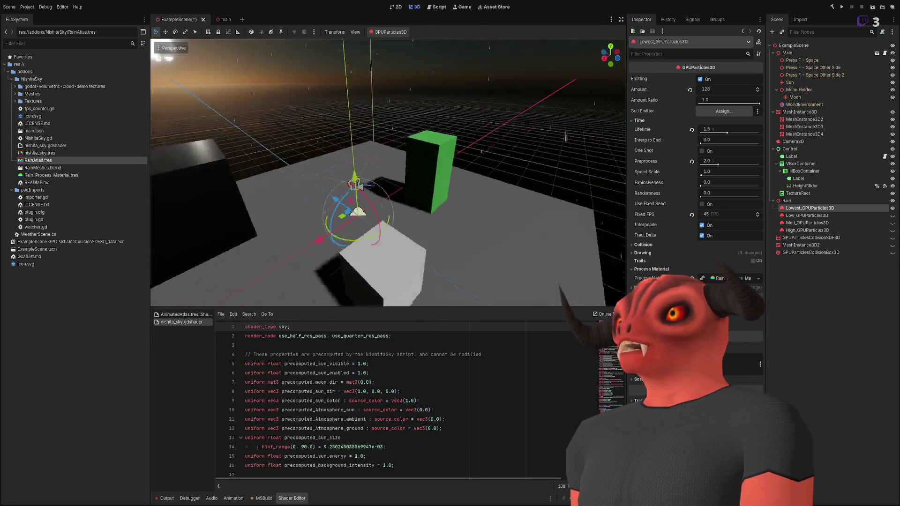
scroll(389, 173, up, 3)
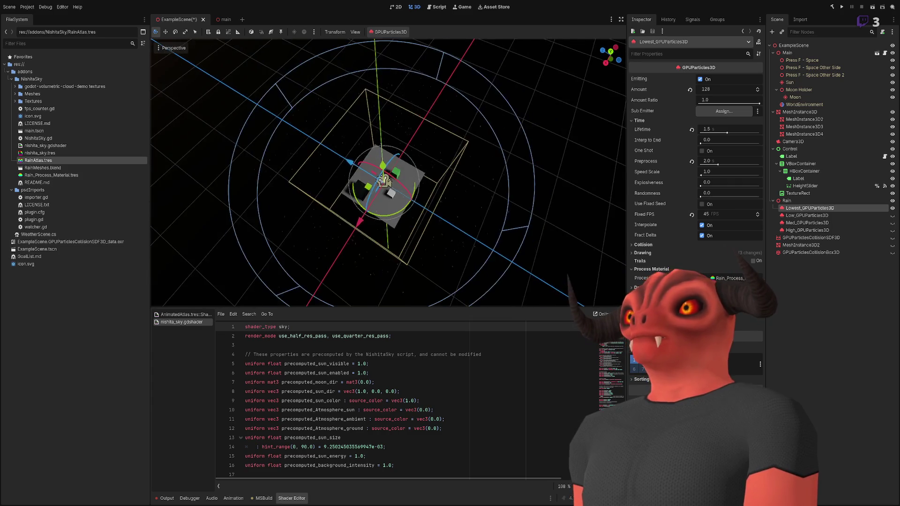
scroll(389, 174, up, 5)
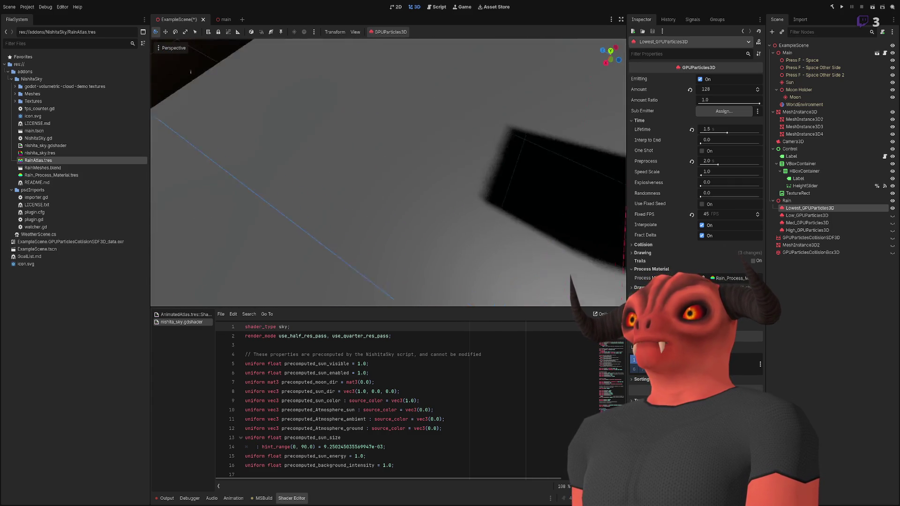
scroll(389, 174, down, 4)
scroll(389, 174, down, 3)
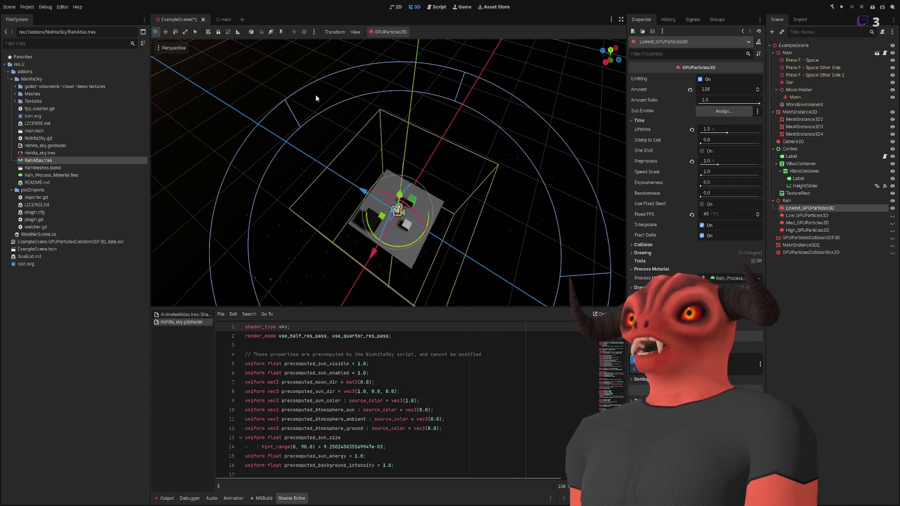
Check the Lowest layer's 0.01 m collision base size while collapsing its Inspector sections
click(652, 244)
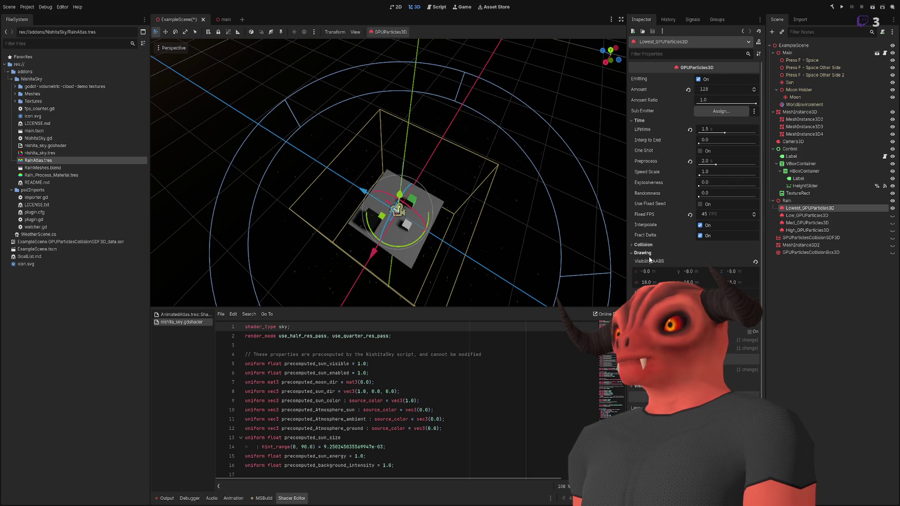
click(651, 269)
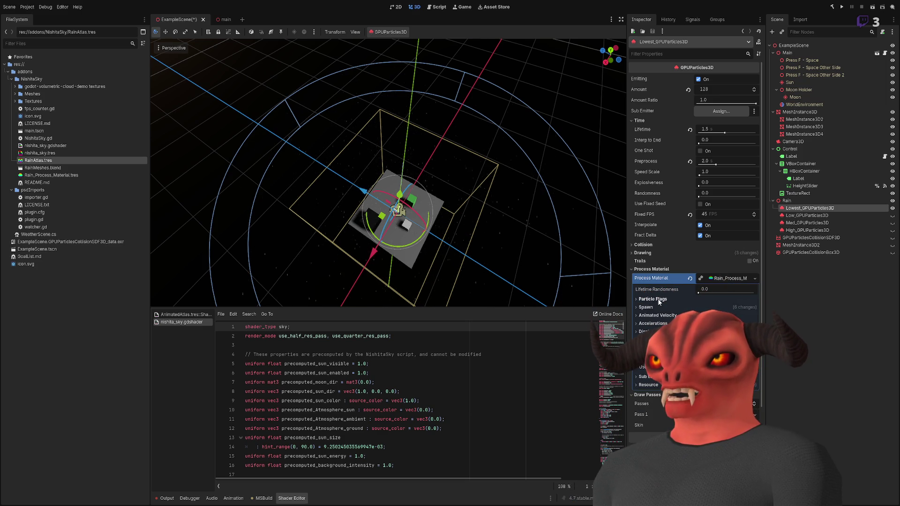
click(643, 122)
click(644, 129)
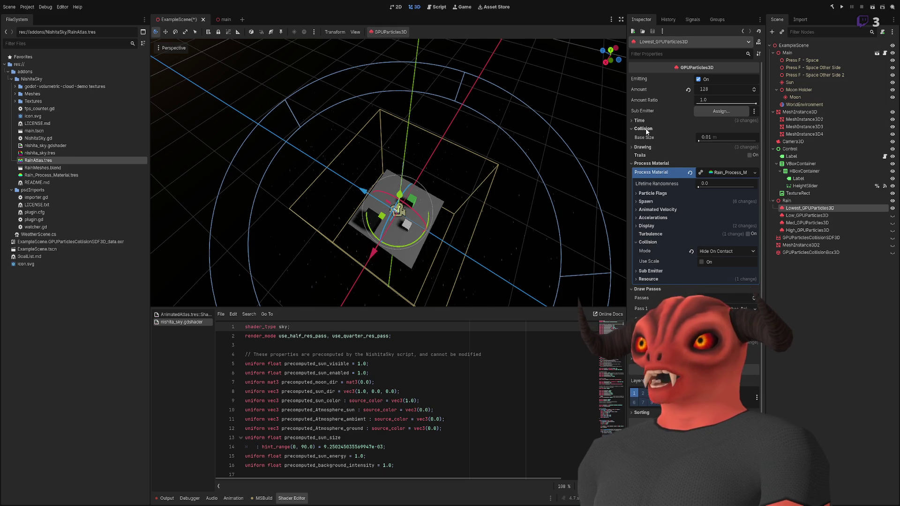
click(648, 147)
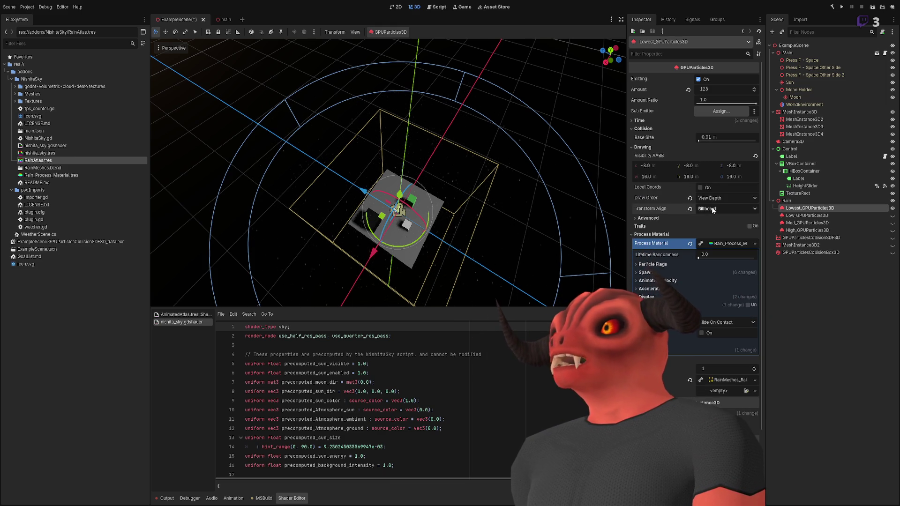
click(642, 147)
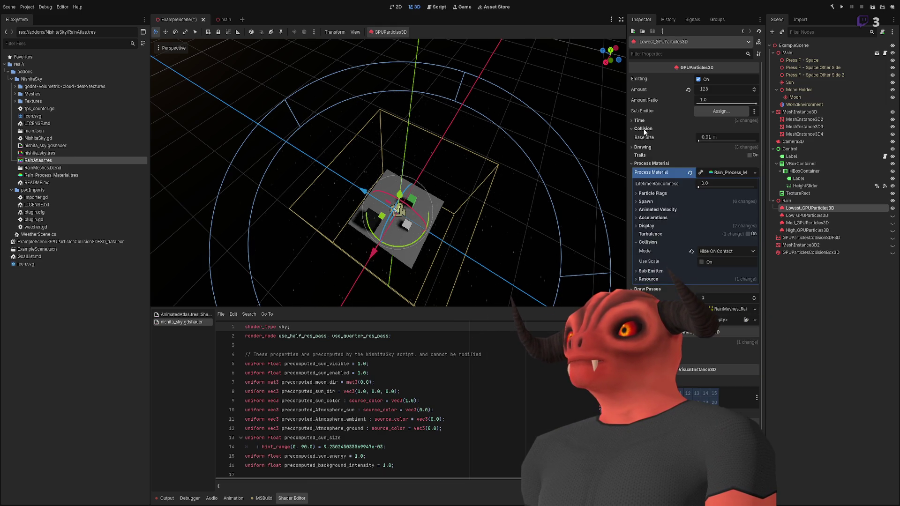
click(645, 128)
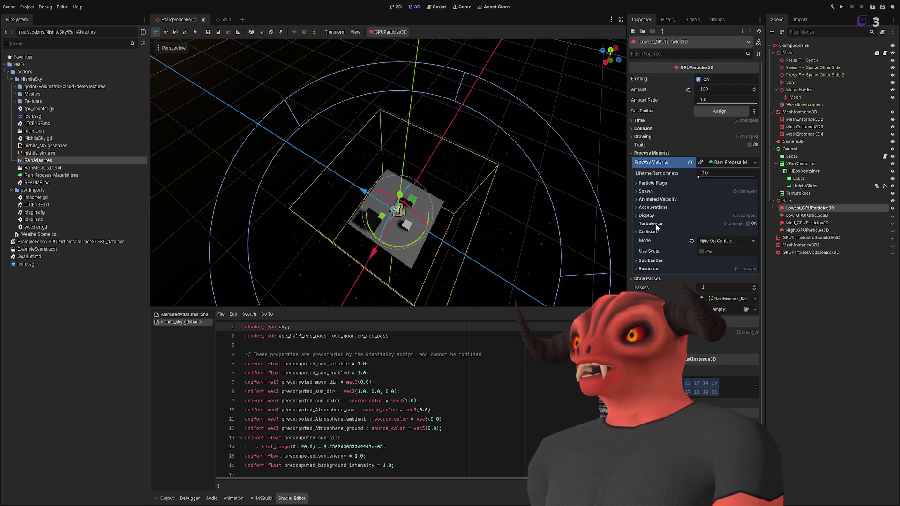
click(648, 152)
Reopen Draw Passes and expand Pass 1's RainMeshes mesh
click(648, 162)
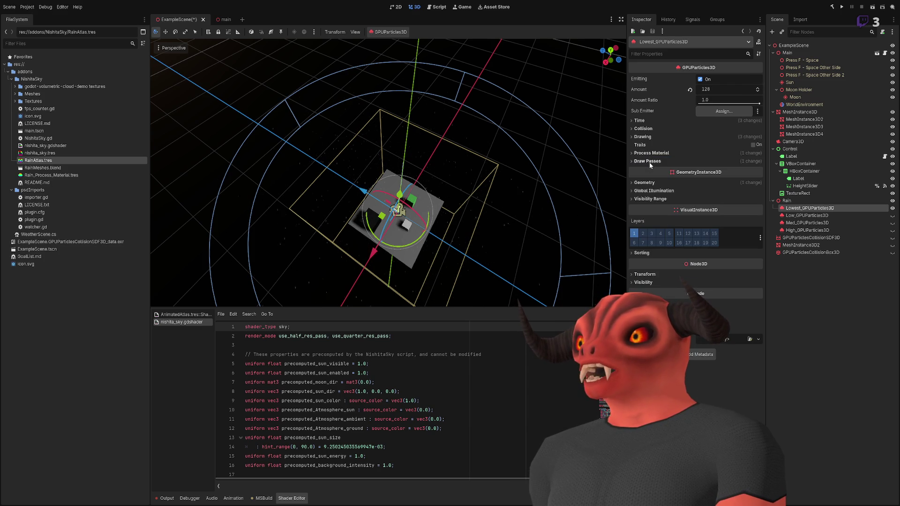
click(648, 162)
click(647, 161)
click(645, 161)
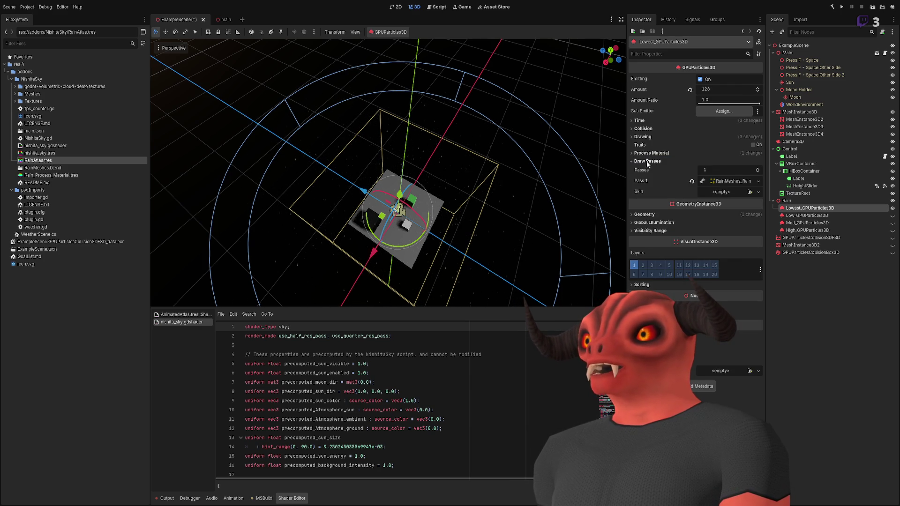
click(733, 184)
scroll(450, 225, up, 10)
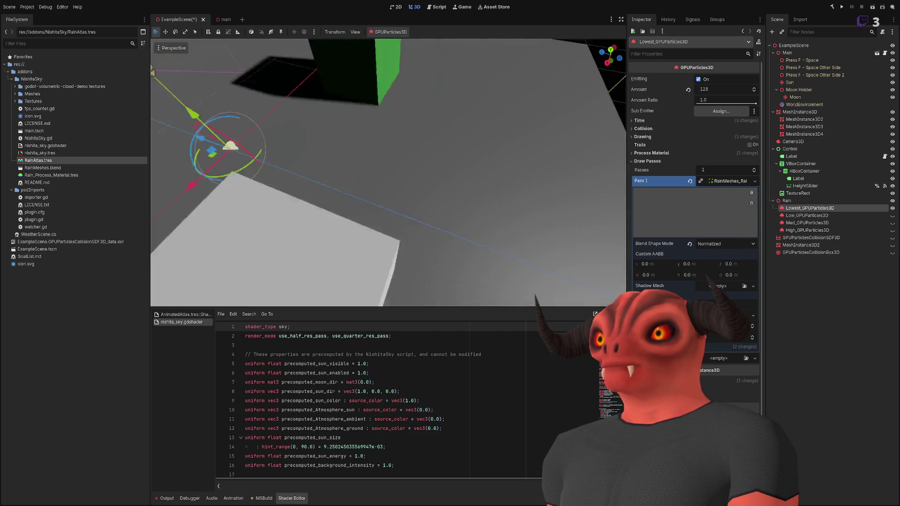
Expand the Lowest layer's Process Material Spawn > Position to show its Ring emission shape
key(f)
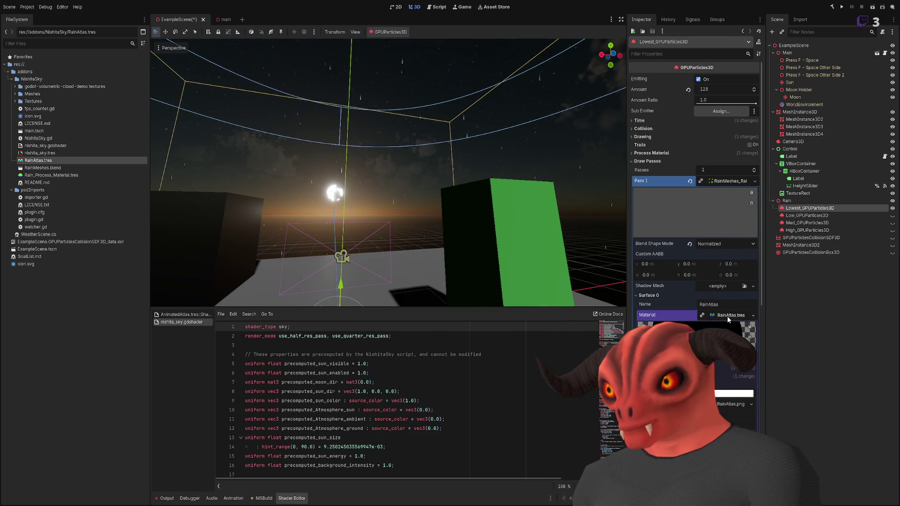
click(672, 159)
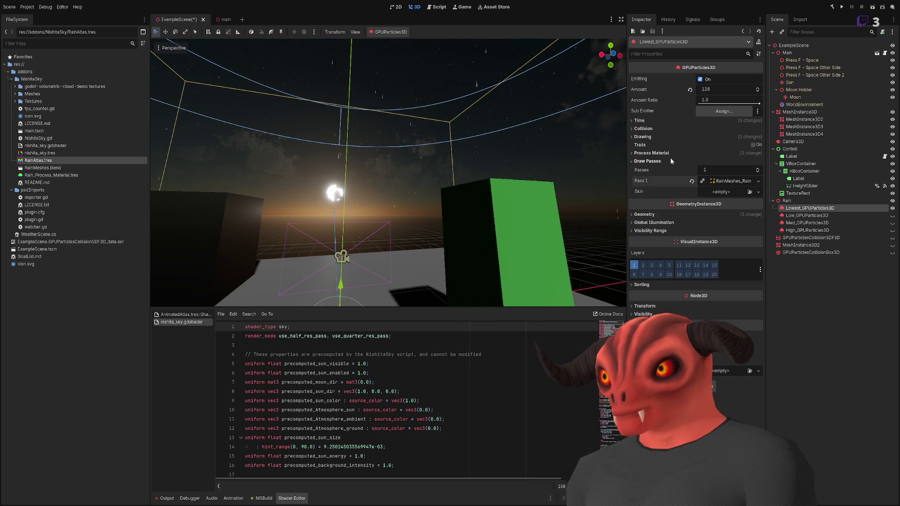
click(670, 154)
click(657, 192)
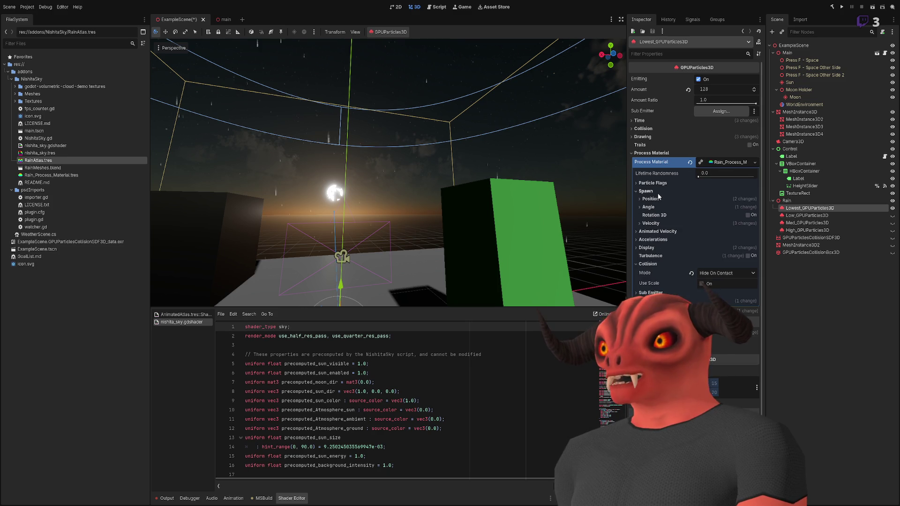
click(658, 198)
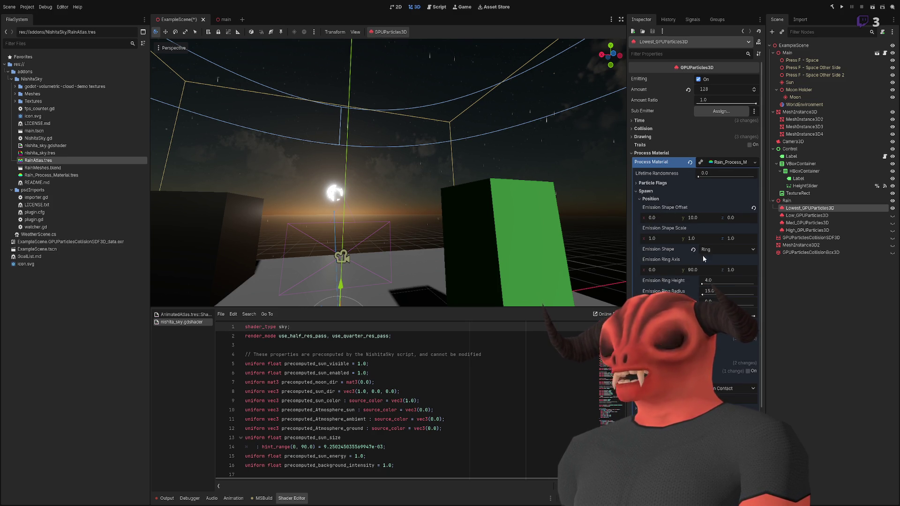
click(720, 191)
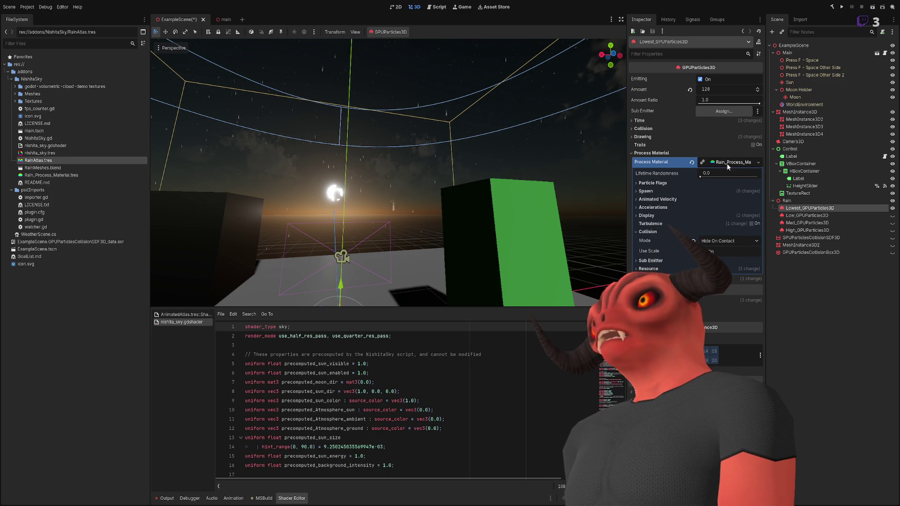
Orbit to an overhead view and make the High_GPUParticles3D layer visible
scroll(389, 173, down, 5)
drag(291, 107, 291, 79)
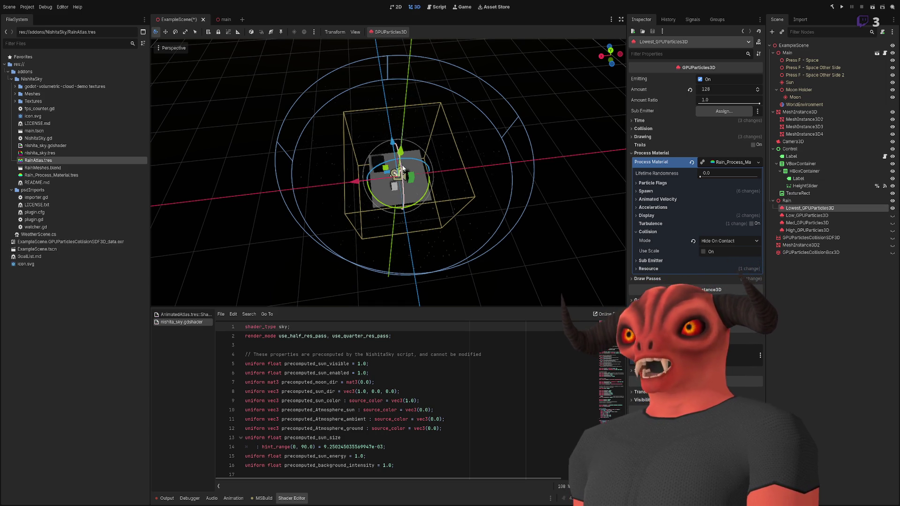
click(892, 230)
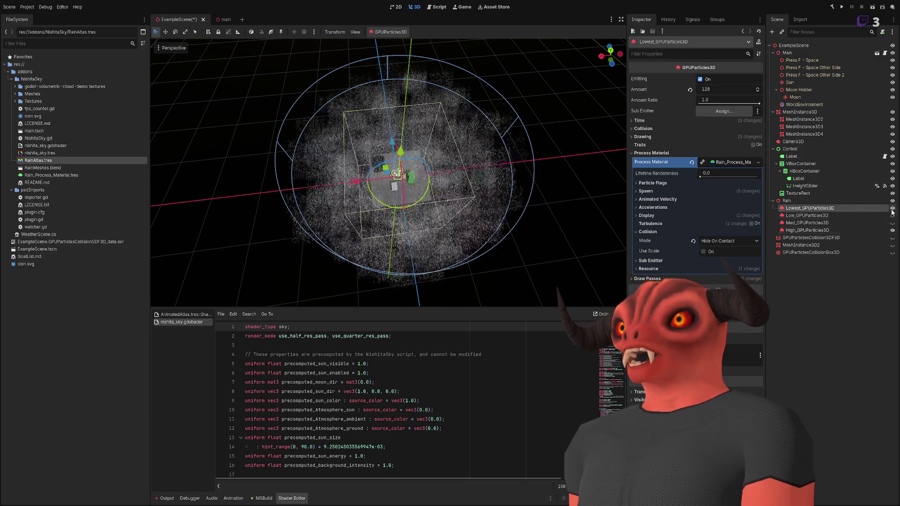
Show High_GPUParticles3D's Ring spawn settings (Amount 512, 10.0 offset) and orbit to preview its dense rain
click(836, 231)
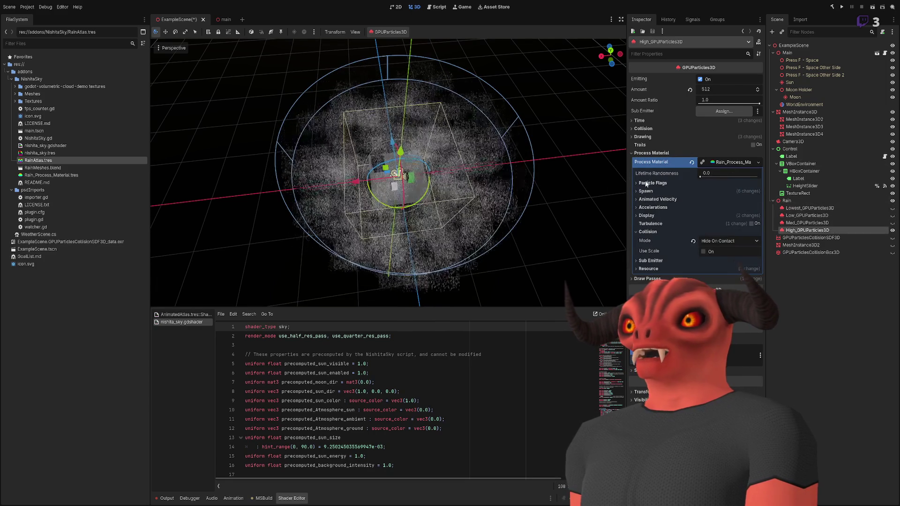
click(646, 191)
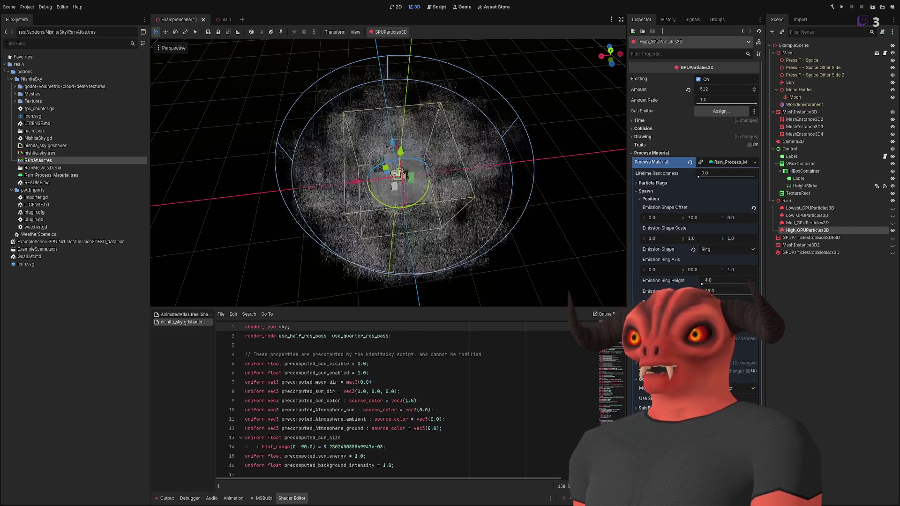
drag(449, 206, 449, 231)
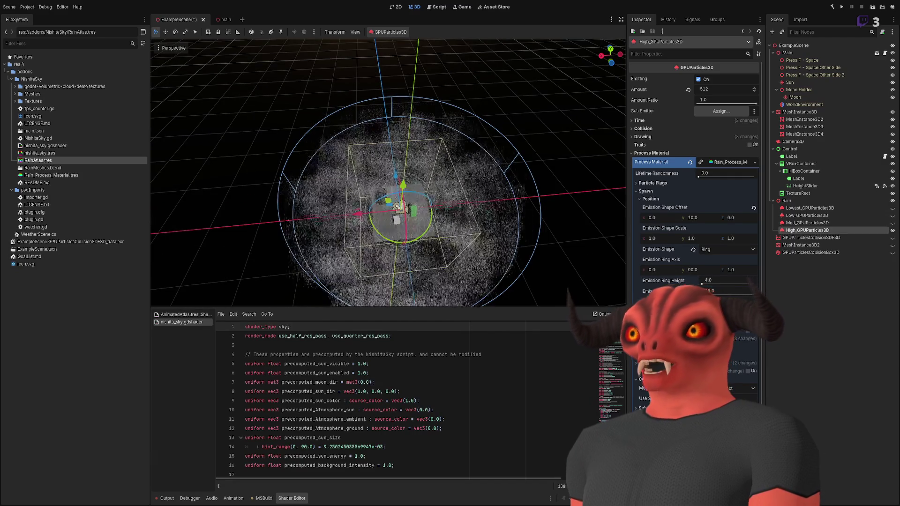
drag(604, 267, 515, 302)
mouse_move(594, 311)
mouse_down()
mouse_move(828, 256)
mouse_move(730, 385)
mouse_up()
mouse_move(477, 91)
mouse_down()
mouse_move(468, 89)
mouse_move(477, 91)
mouse_up()
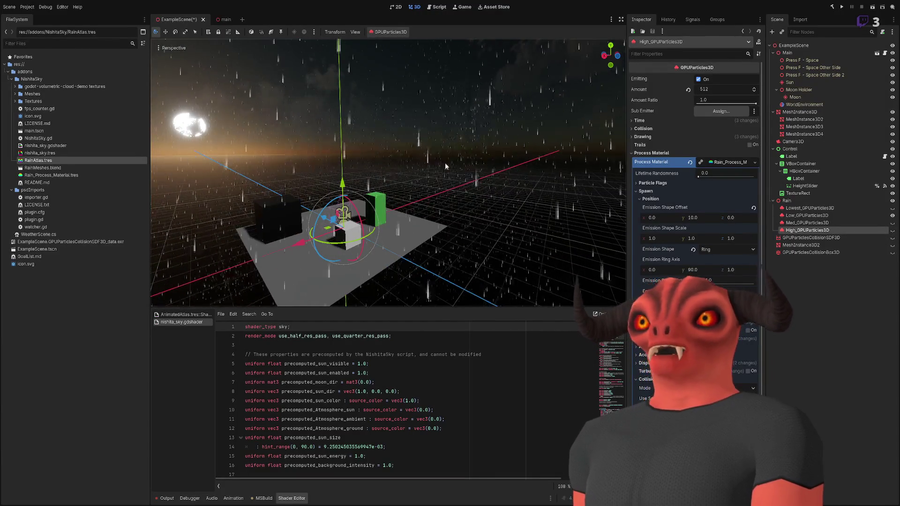
mouse_move(422, 225)
mouse_down()
mouse_move(450, 242)
mouse_move(819, 268)
mouse_up()
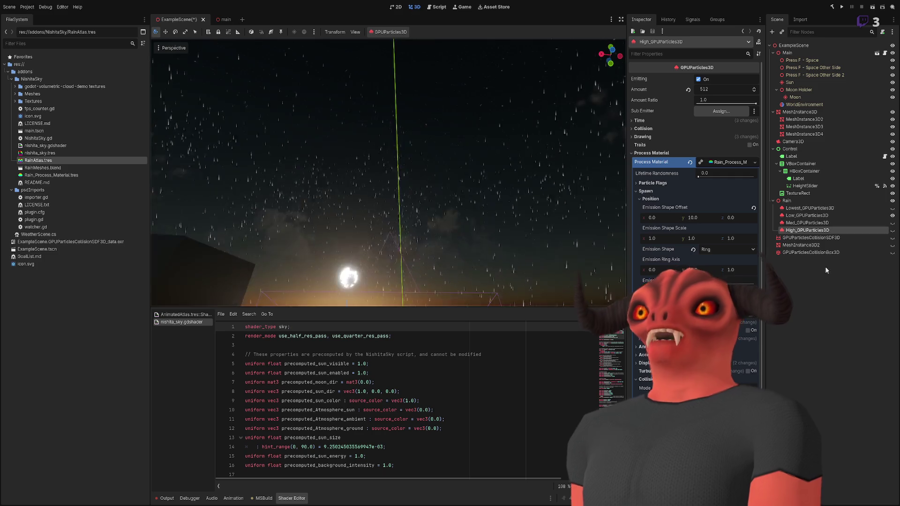
Show the Med layer and toggle the High layer off and on to compare rain density
double_click(887, 231)
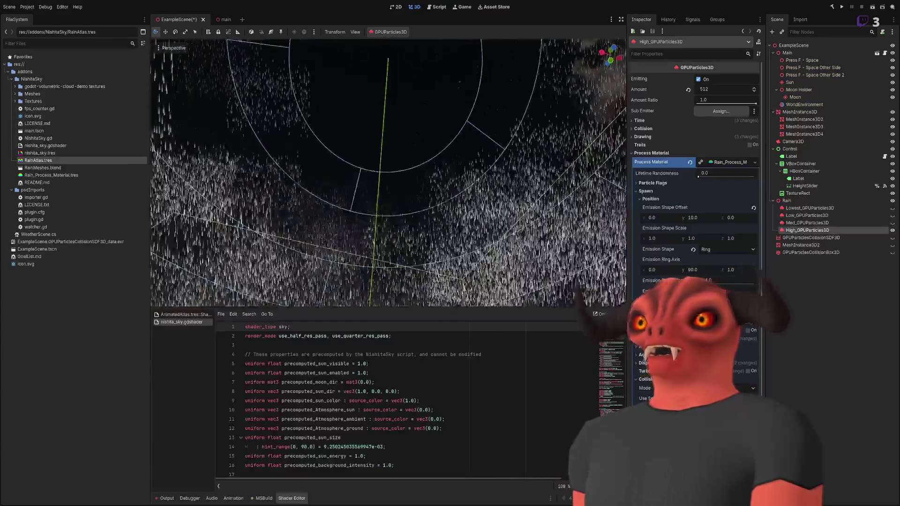
click(892, 222)
click(892, 230)
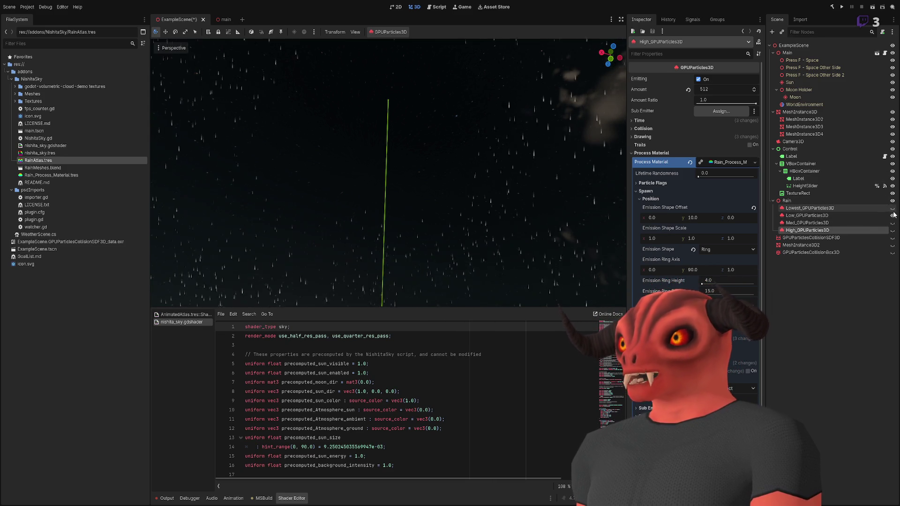
click(893, 230)
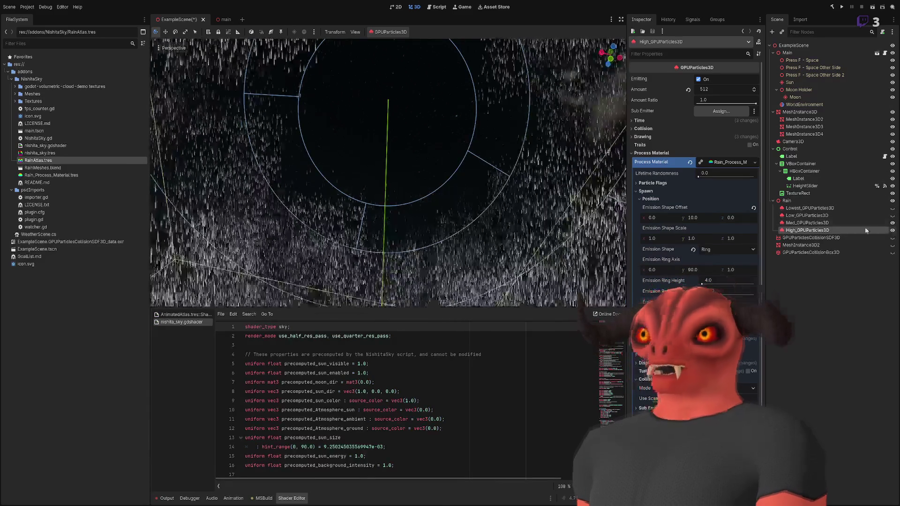
mouse_move(528, 197)
mouse_down()
mouse_move(421, 202)
mouse_move(399, 187)
mouse_move(308, 203)
mouse_up()
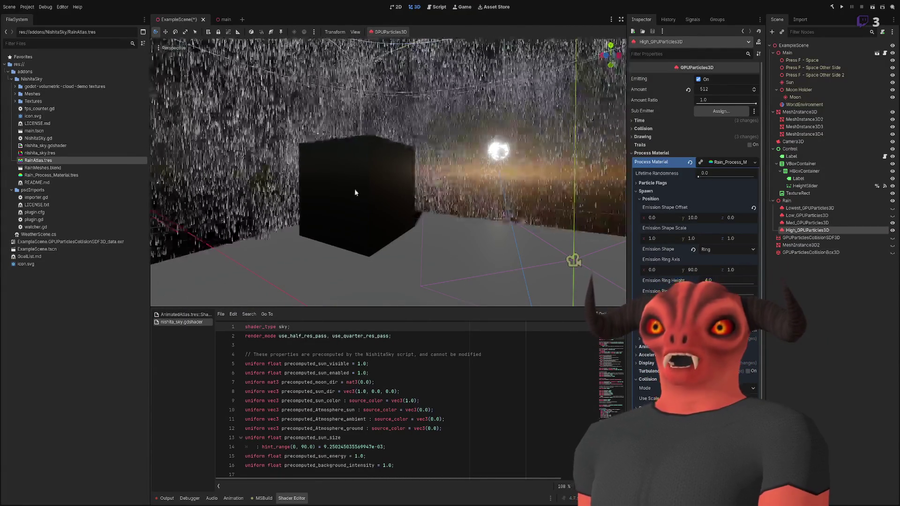
click(892, 230)
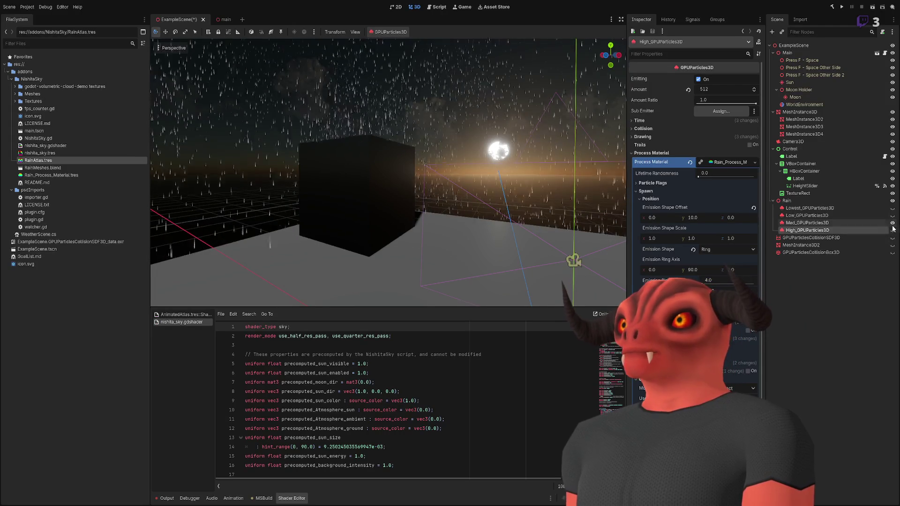
click(891, 230)
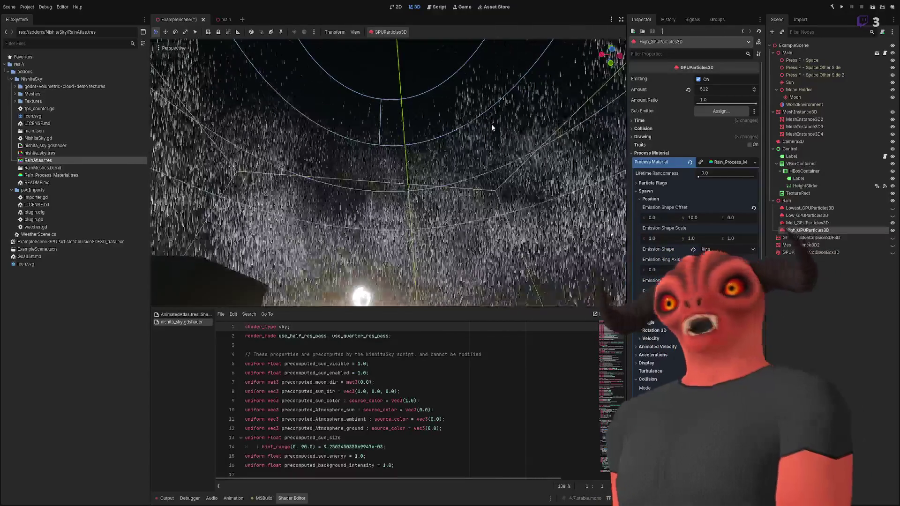
mouse_move(488, 117)
mouse_down()
mouse_move(488, 188)
mouse_move(488, 127)
mouse_up()
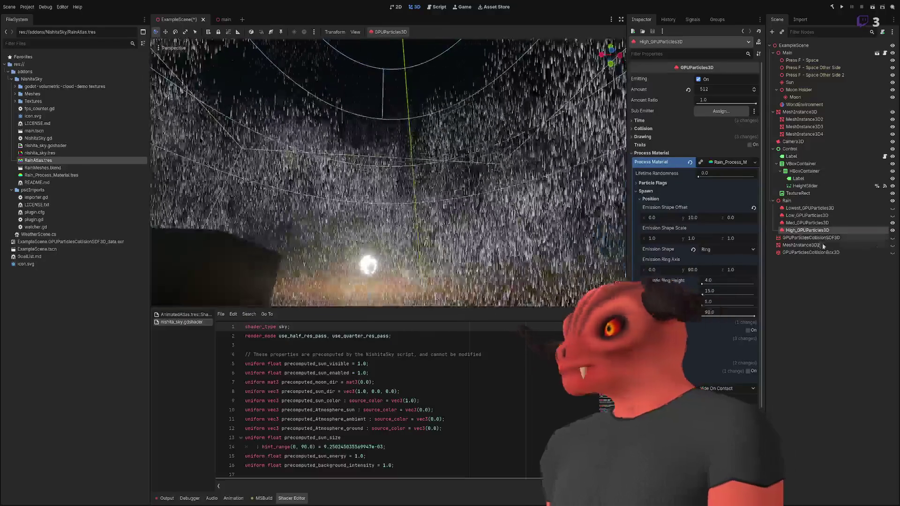
Hide both the Med and High rain layers and collapse the Rain group
click(892, 223)
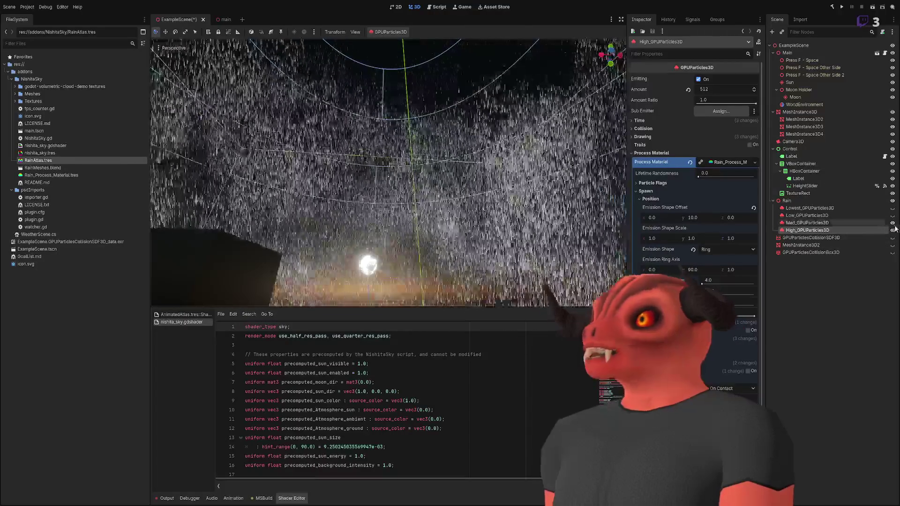
click(892, 223)
click(892, 230)
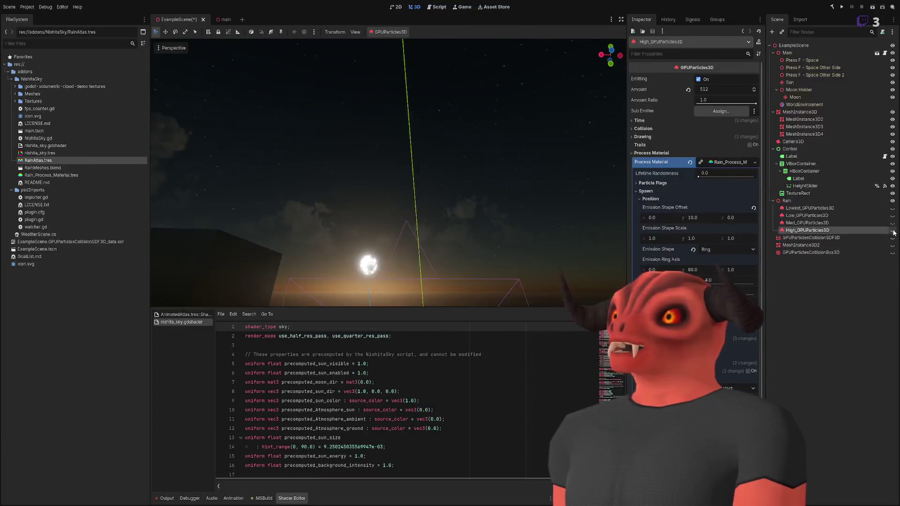
click(892, 230)
click(892, 230)
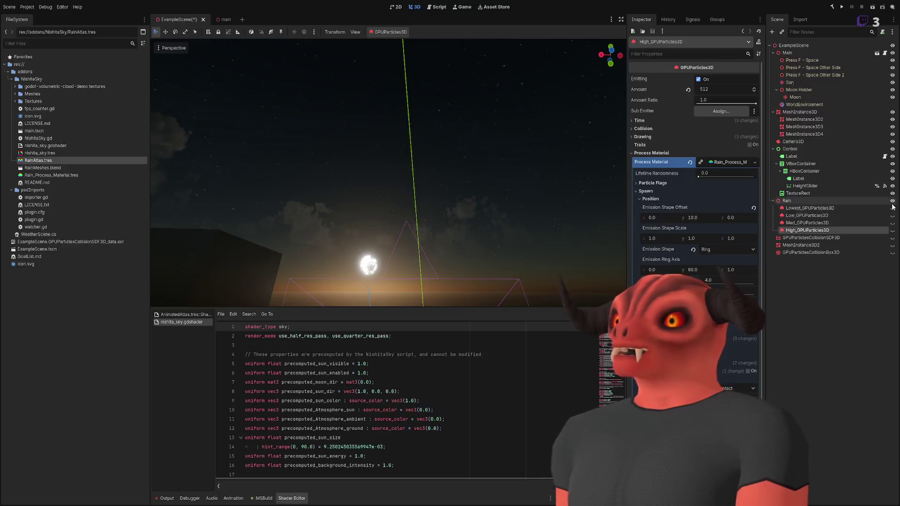
click(858, 201)
click(772, 201)
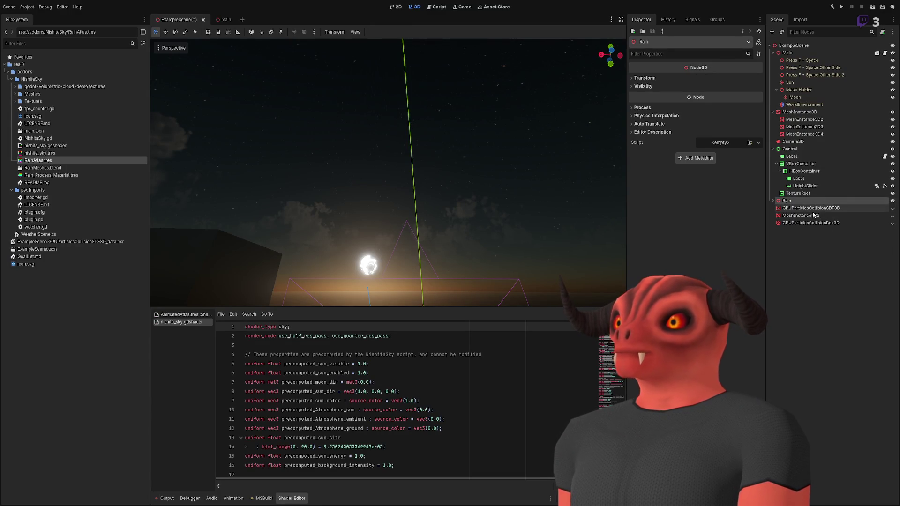
Expand Rain and show Low_GPUParticles3D's Ring spawn settings with Amount 512
double_click(774, 199)
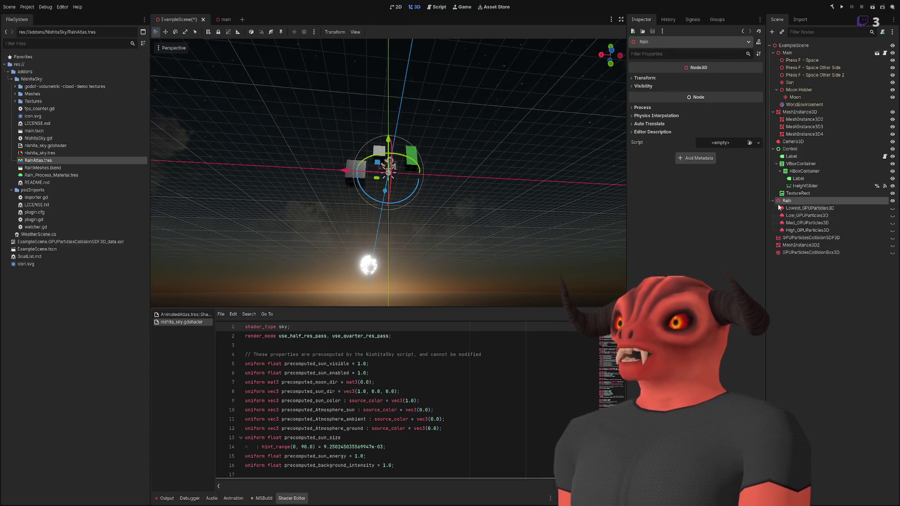
click(827, 215)
mouse_move(535, 175)
mouse_down()
mouse_move(515, 141)
mouse_move(525, 121)
mouse_move(534, 141)
mouse_up()
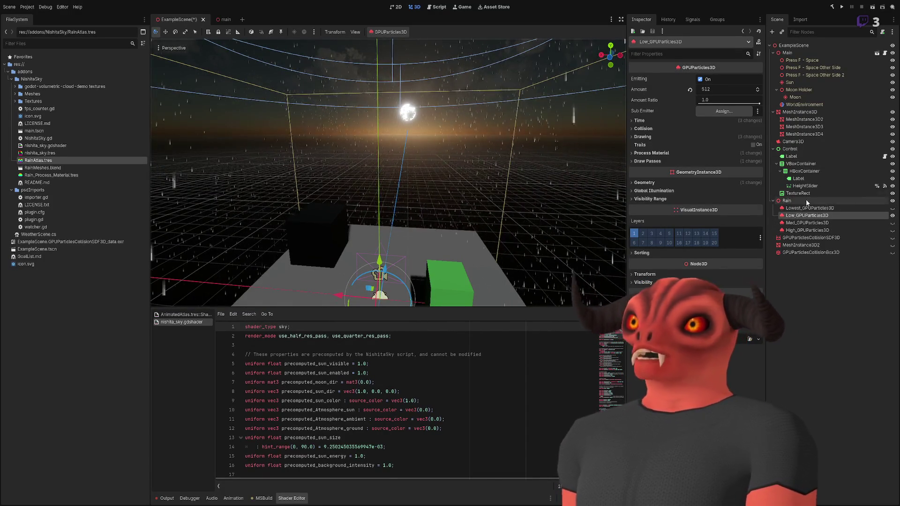
click(676, 152)
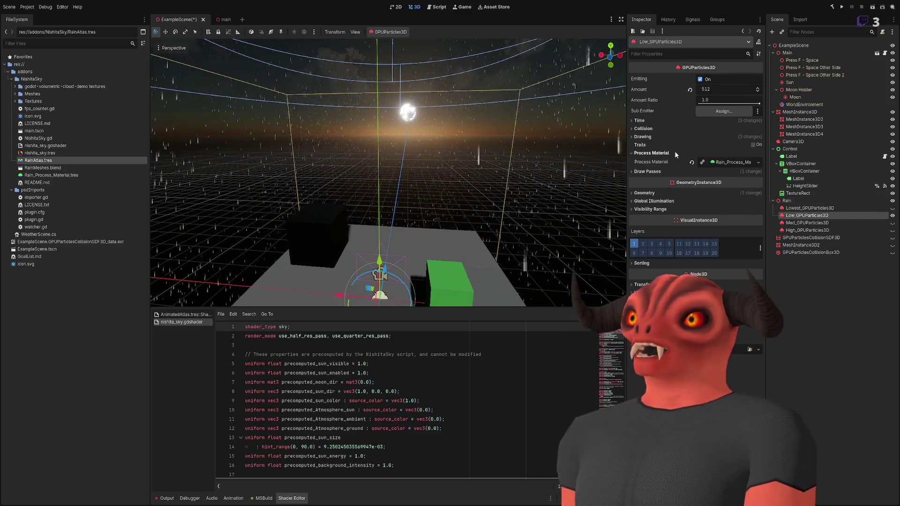
click(727, 162)
Orbit the view up toward the rainy sky and save ExampleScene
mouse_move(389, 141)
mouse_down()
mouse_move(389, 211)
mouse_move(389, 140)
mouse_up()
mouse_move(457, 196)
mouse_down()
mouse_move(456, 169)
mouse_move(456, 195)
mouse_up()
key(ctrl+s)
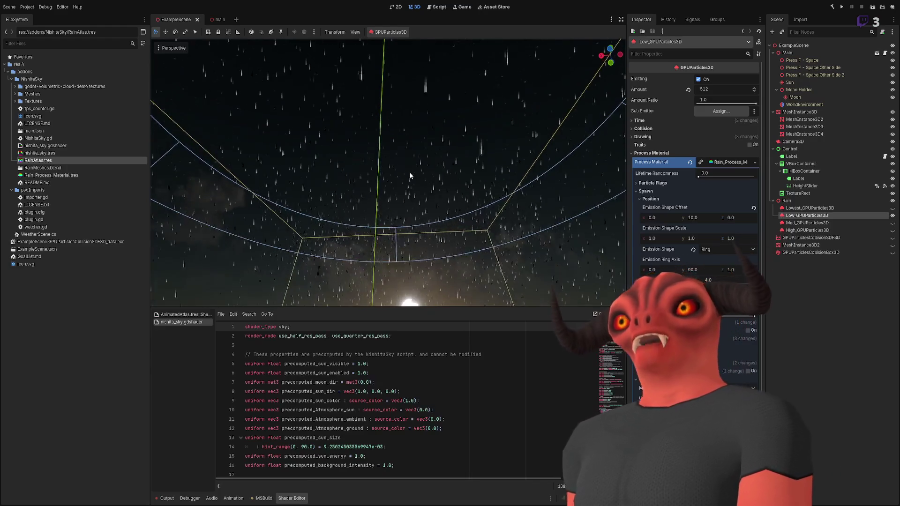
mouse_move(409, 176)
mouse_down()
mouse_move(409, 243)
mouse_move(421, 220)
mouse_move(431, 141)
mouse_move(496, 141)
mouse_up()
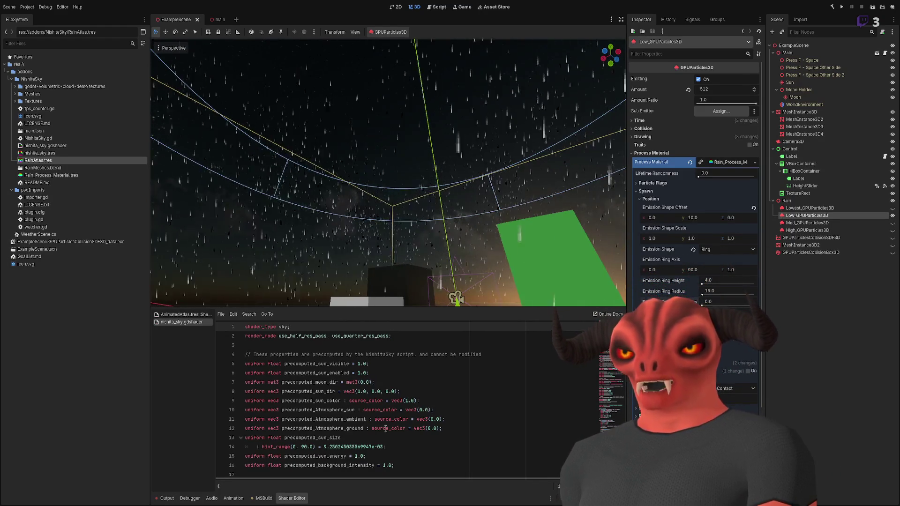
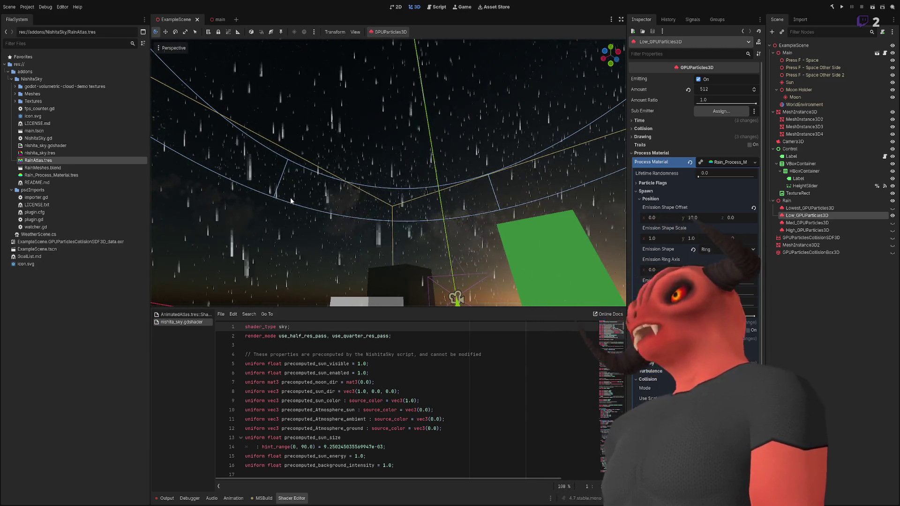
In FileSystem, deselect RainAtlas.tres, collapse psdImports, and select WeatherScene.cs, then ExampleScene.tscn
click(95, 275)
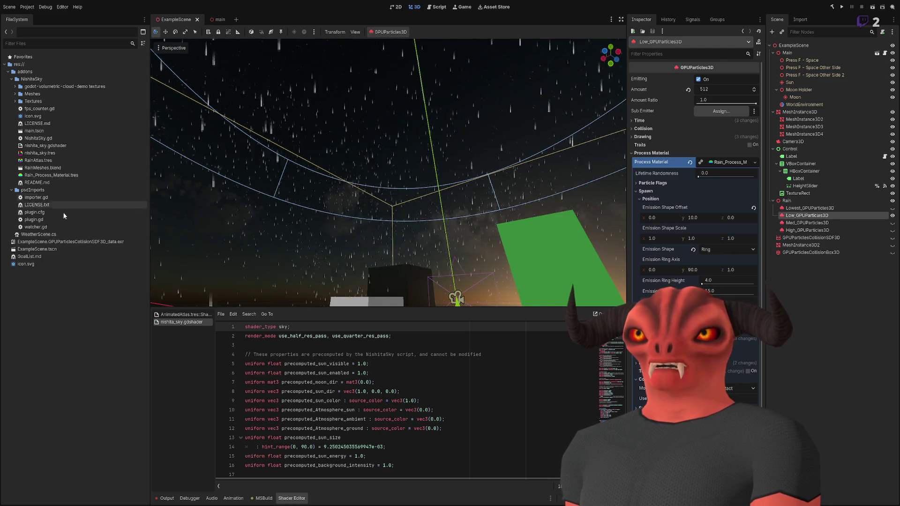
click(16, 189)
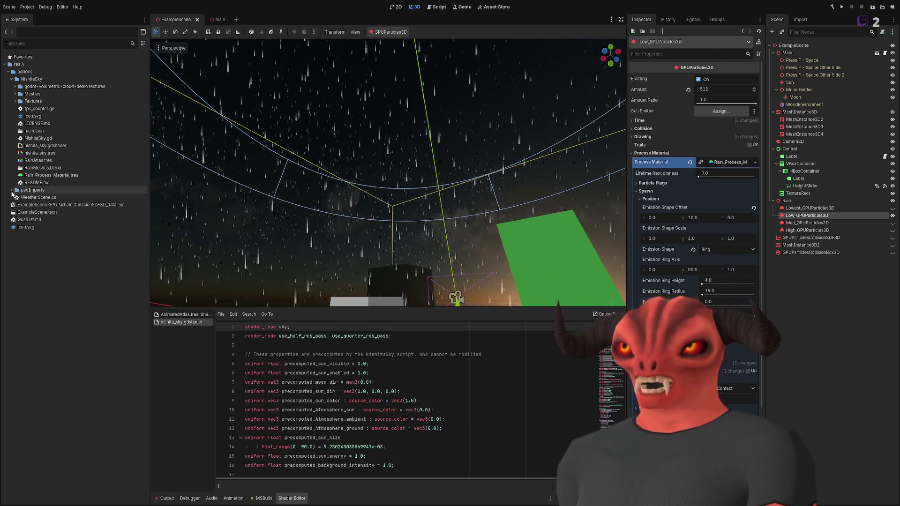
click(46, 198)
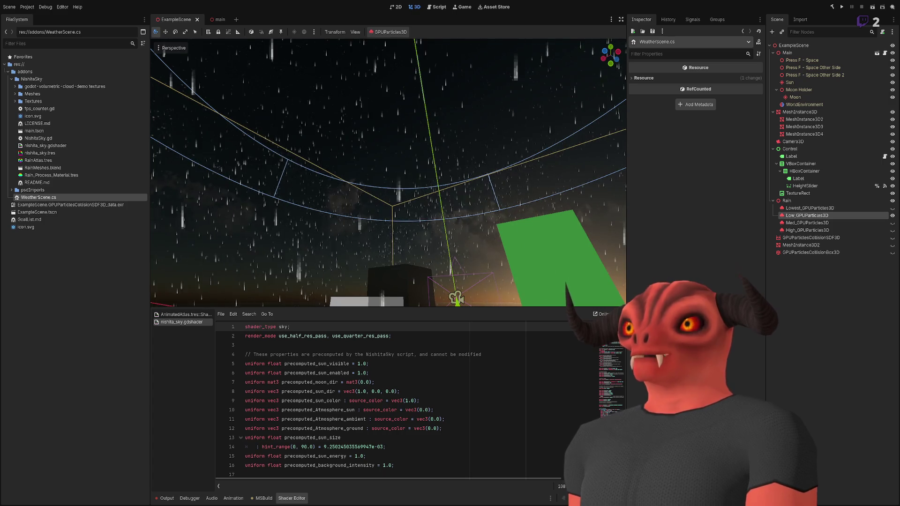
click(35, 213)
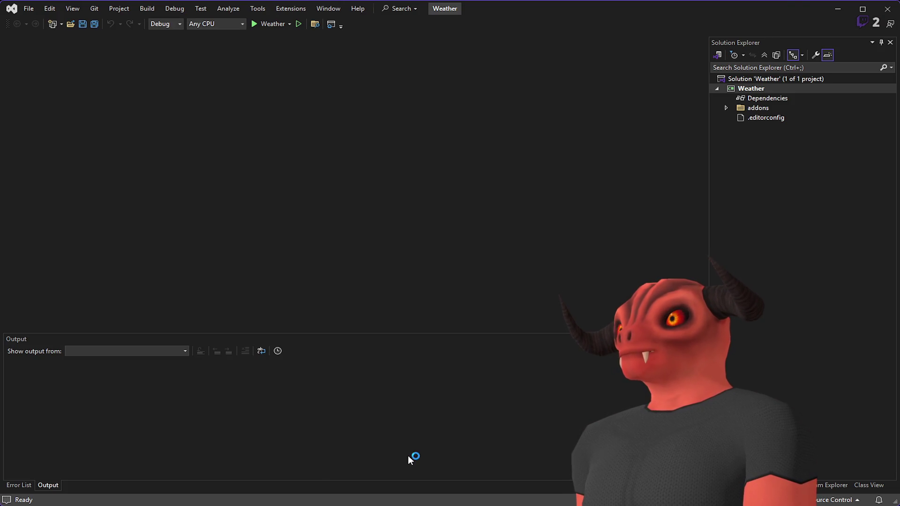
Open WeatherScene.cs from the addons folder and maximize the Visual Studio window
click(726, 108)
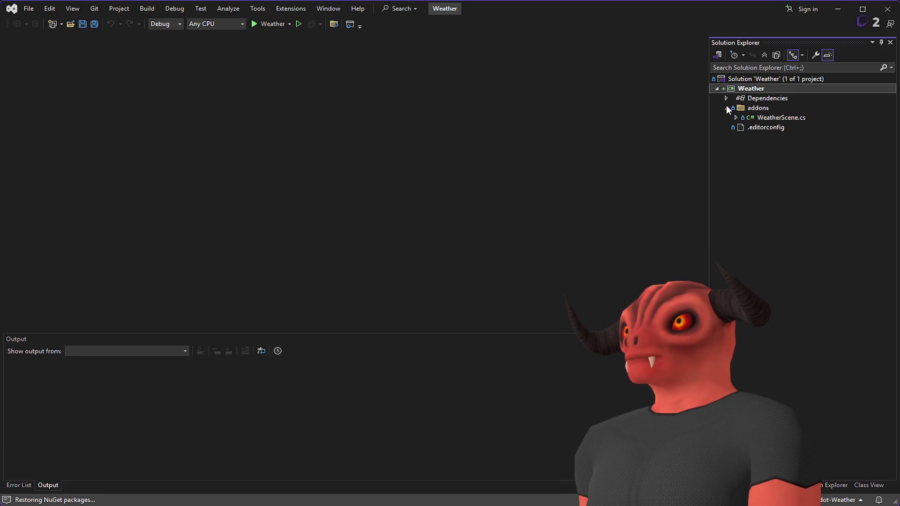
double_click(771, 117)
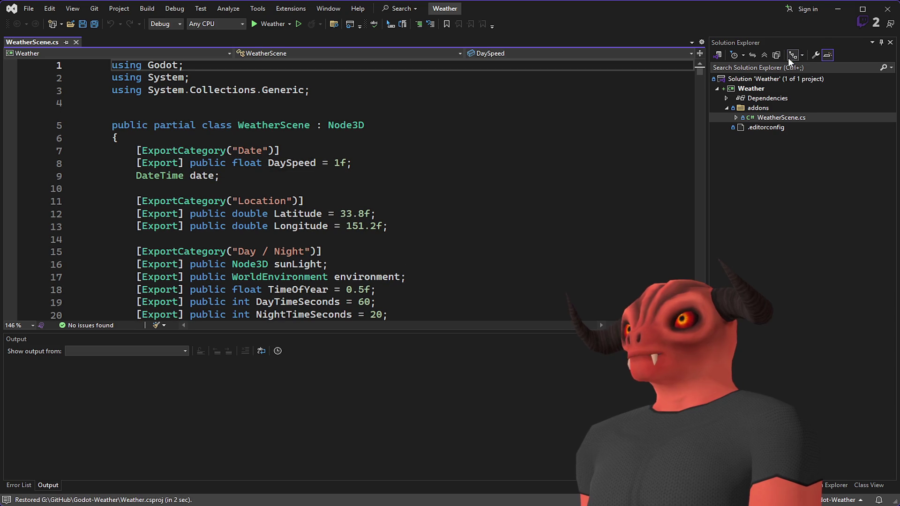
click(867, 11)
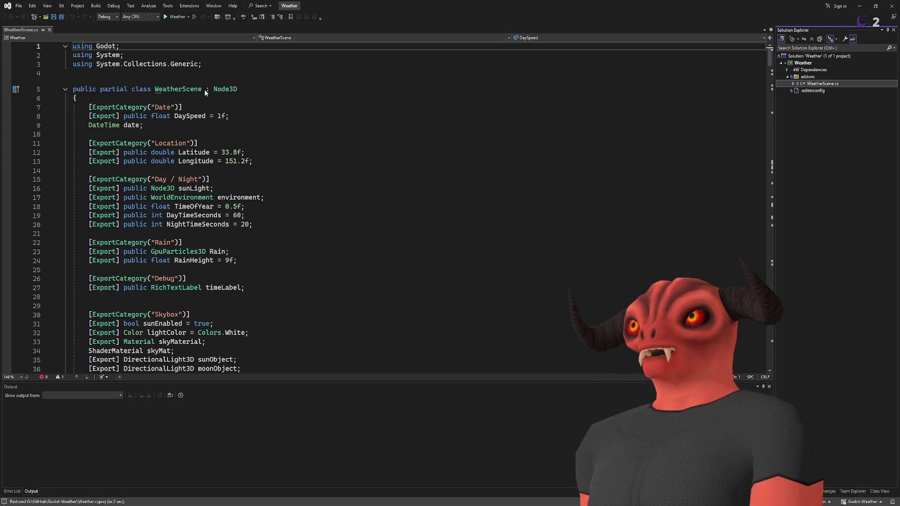
drag(213, 89, 243, 88)
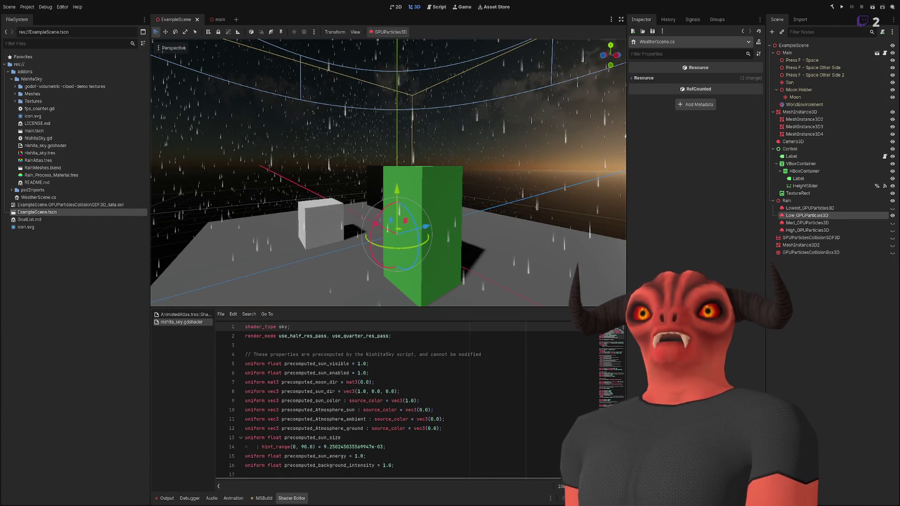
key(alt+Tab)
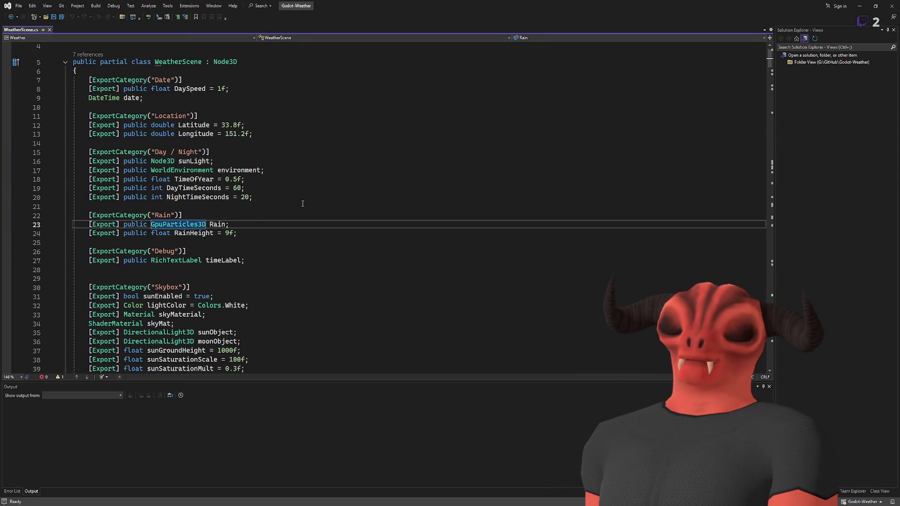
Change the line 23 Rain export to a GpuParticles3D[] field named rainParticles
text([])
click(233, 224)
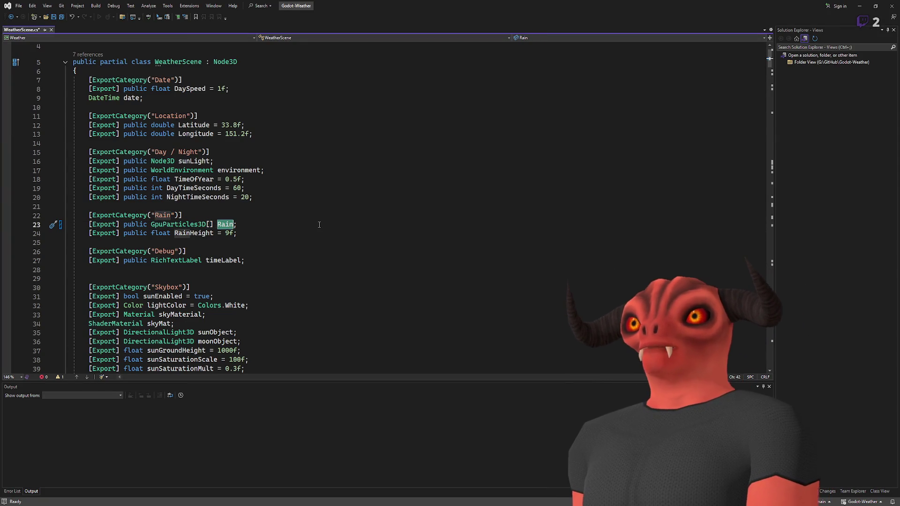
key(ctrl+BackSpace)
text(rticl)
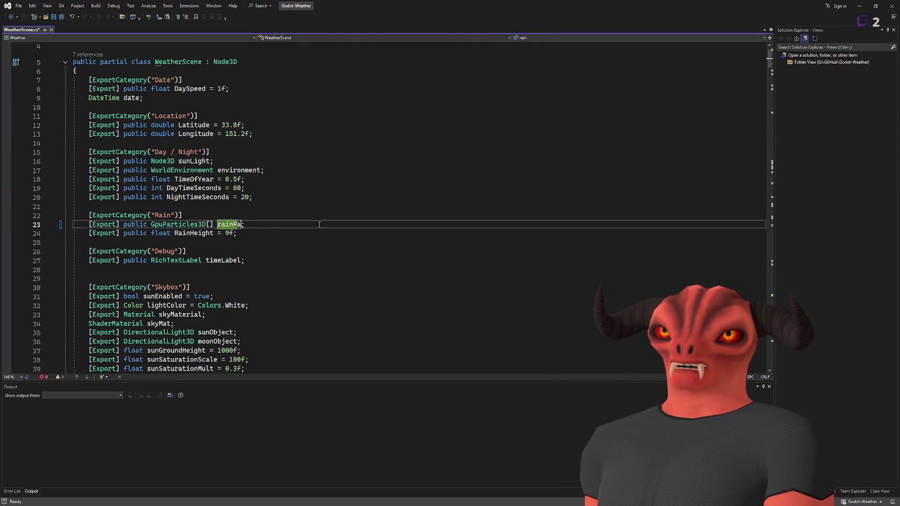
text(es)
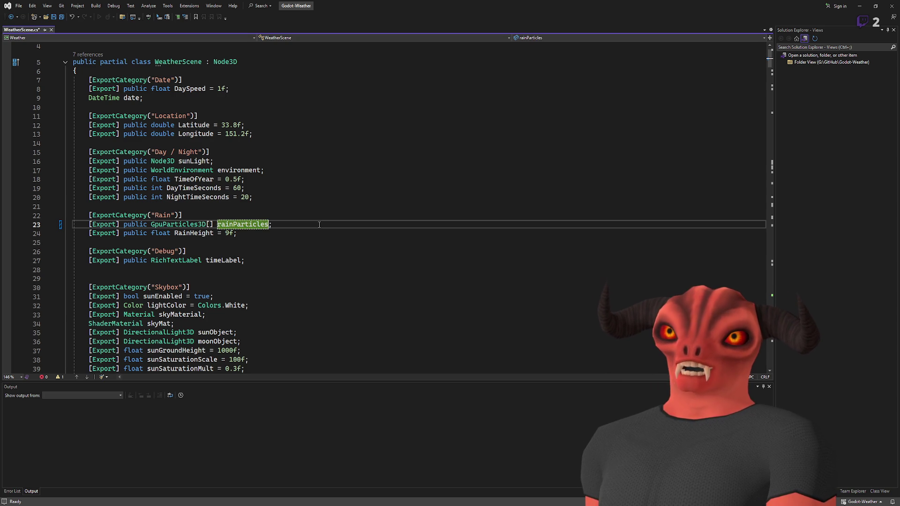
click(325, 224)
Search the script for RainHeight and switch Solution Explorer to Folder View
double_click(201, 234)
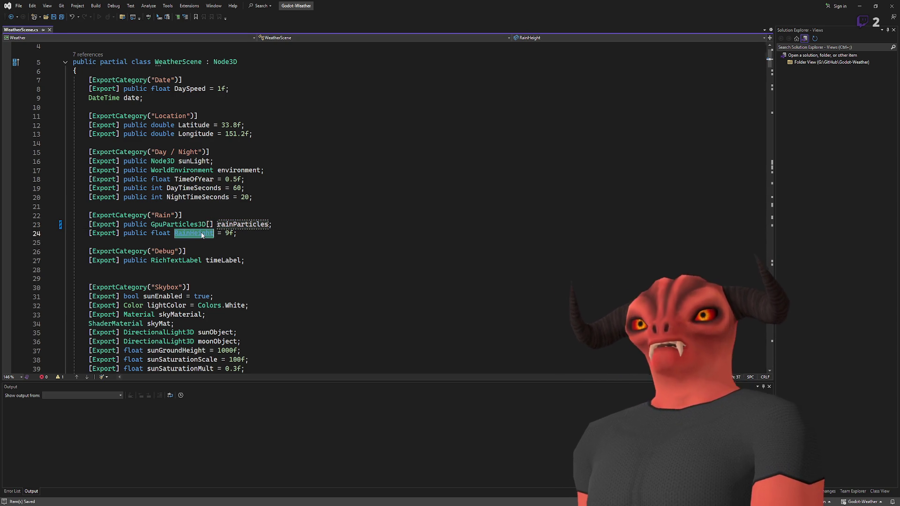
key(ctrl+f)
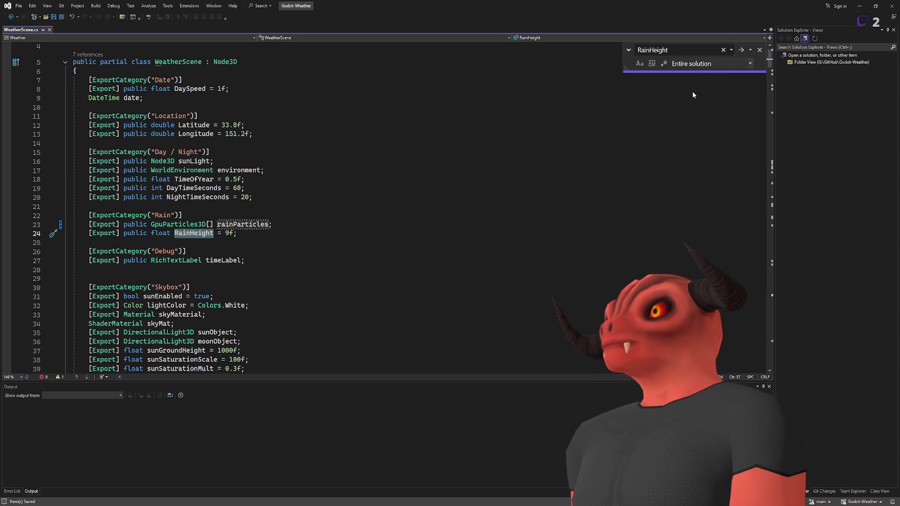
key(Escape)
click(701, 116)
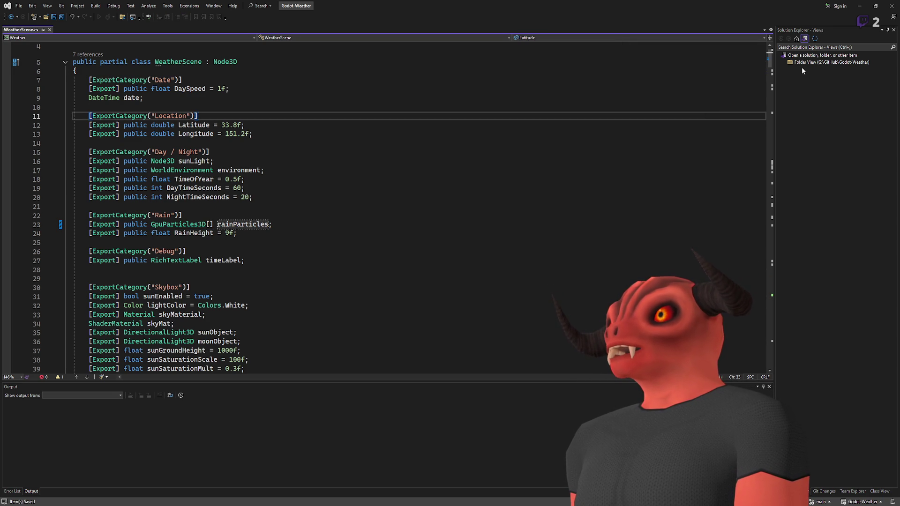
click(801, 70)
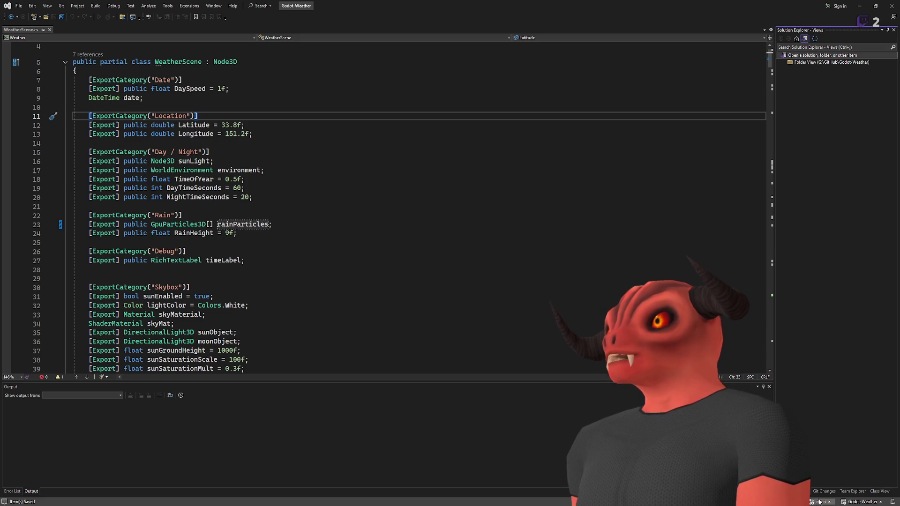
double_click(847, 62)
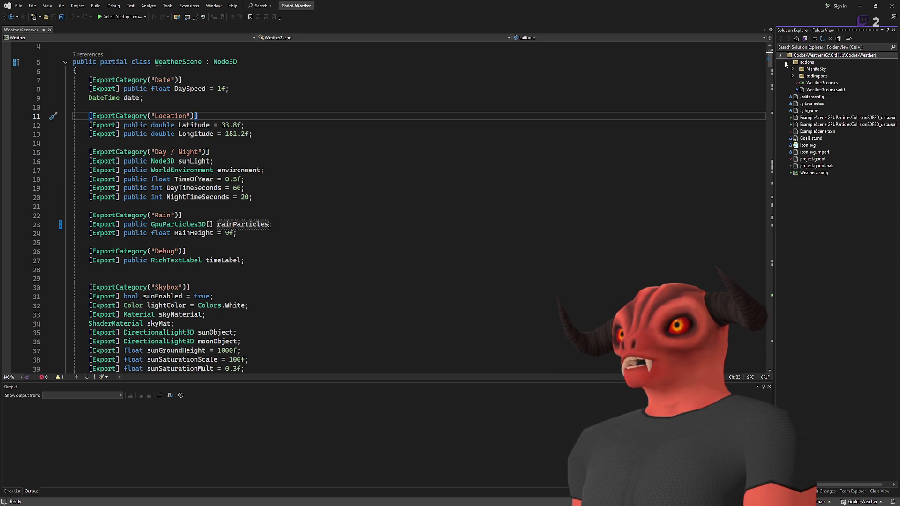
Look up where rainParticles and RainHeight are used in the document
click(250, 134)
scroll(250, 146, down, 12)
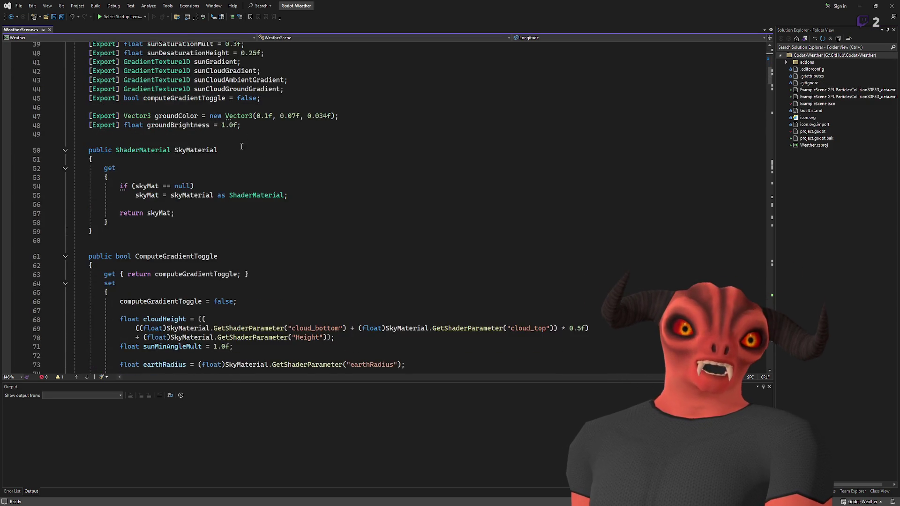
scroll(250, 146, up, 8)
click(229, 117)
double_click(230, 117)
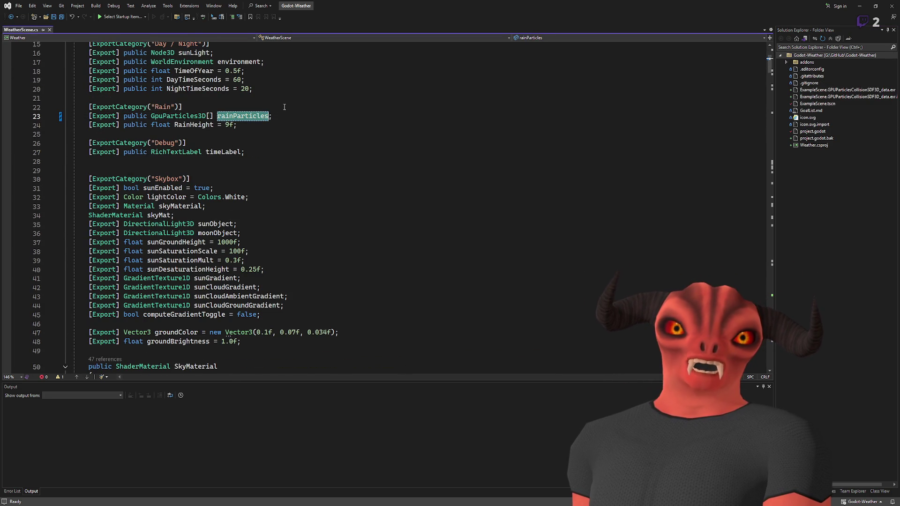
key(ctrl+f)
double_click(190, 126)
key(ctrl+f)
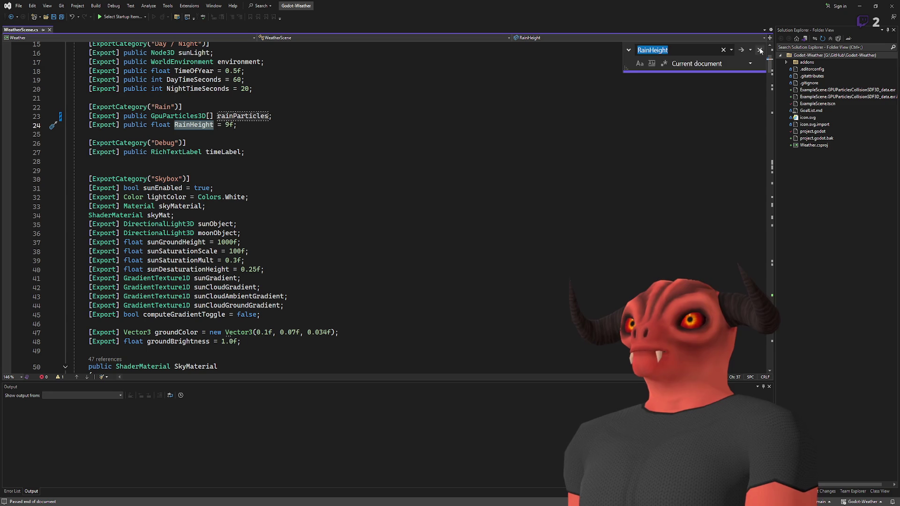
key(Escape)
Scroll through the script and put the caret after the groundBrightness line
scroll(353, 142, down, 7)
mouse_move(770, 120)
mouse_down()
mouse_move(775, 283)
mouse_move(768, 134)
mouse_move(757, 253)
mouse_move(761, 365)
mouse_move(759, 333)
mouse_up()
scroll(269, 228, up, 20)
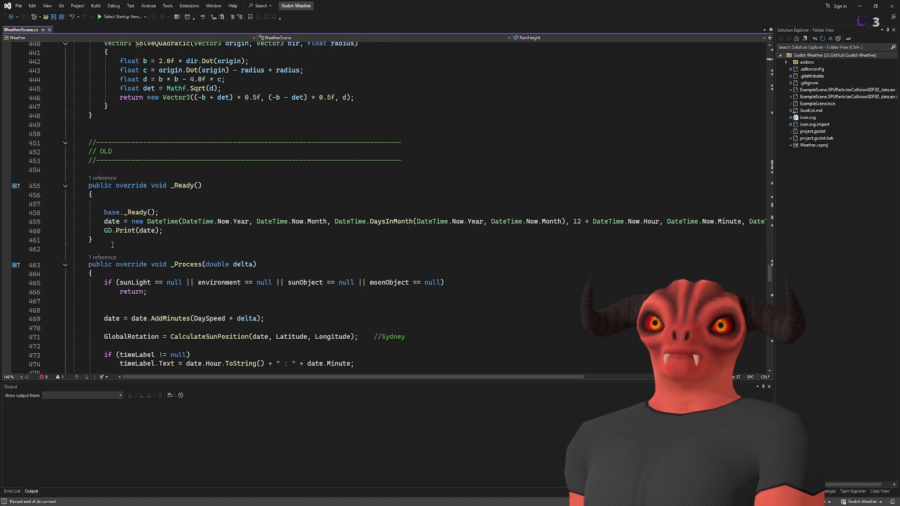
scroll(137, 214, up, 16)
scroll(137, 213, up, 20)
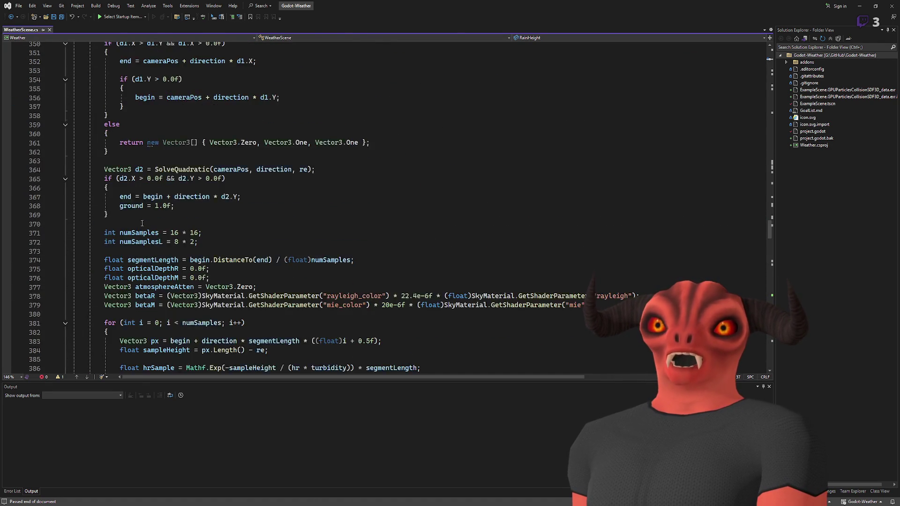
scroll(139, 241, down, 4)
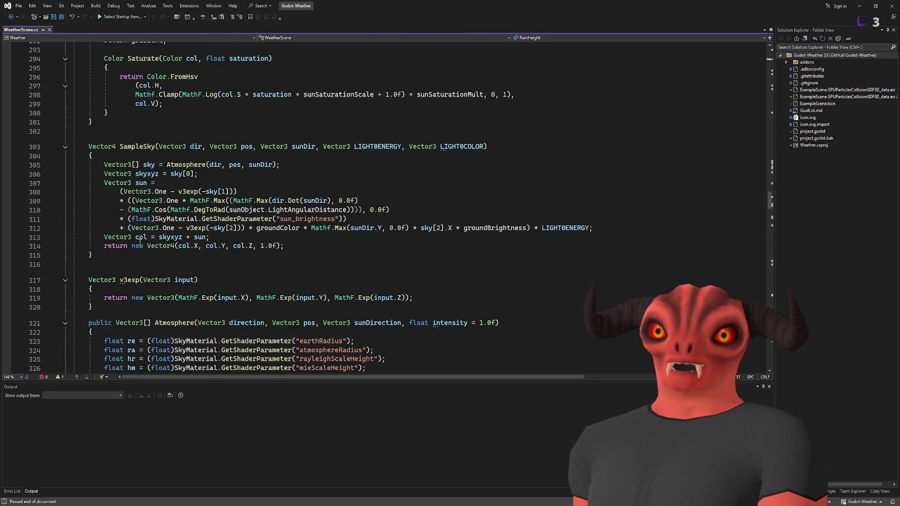
scroll(178, 240, up, 20)
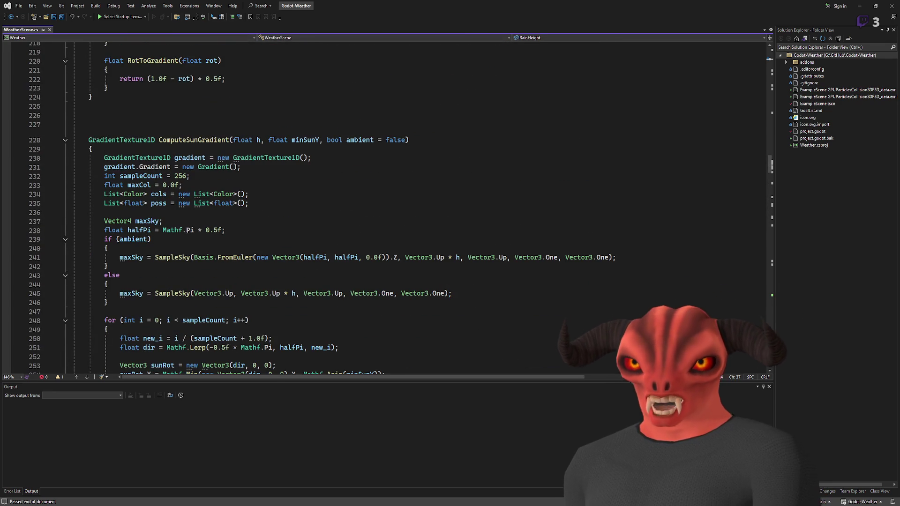
scroll(179, 234, up, 20)
scroll(181, 227, up, 20)
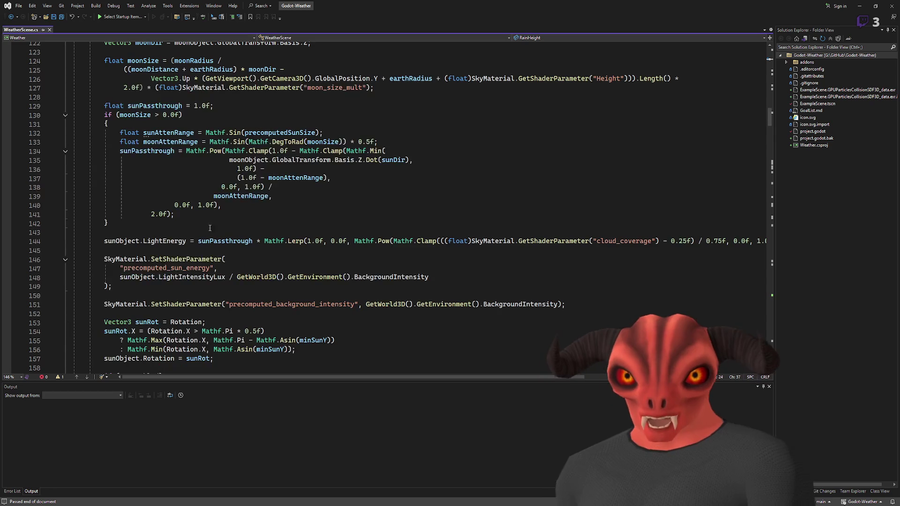
scroll(239, 228, up, 16)
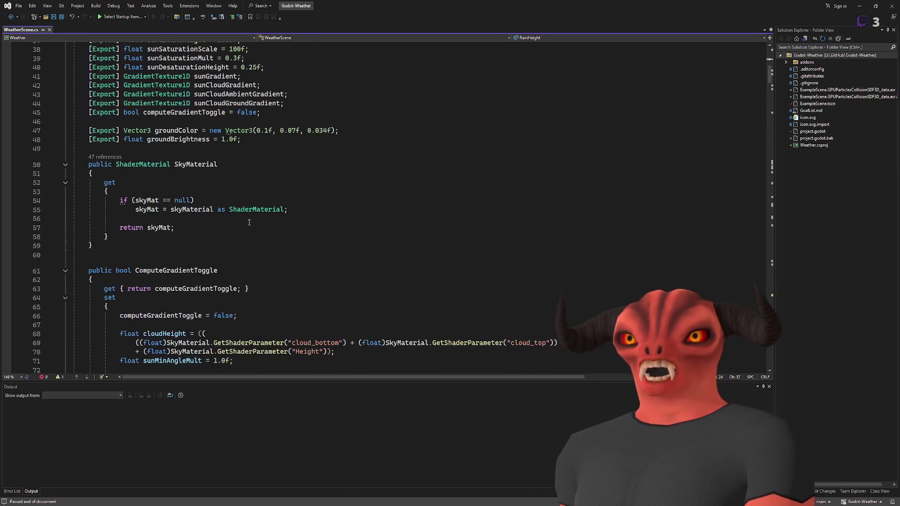
scroll(229, 220, down, 9)
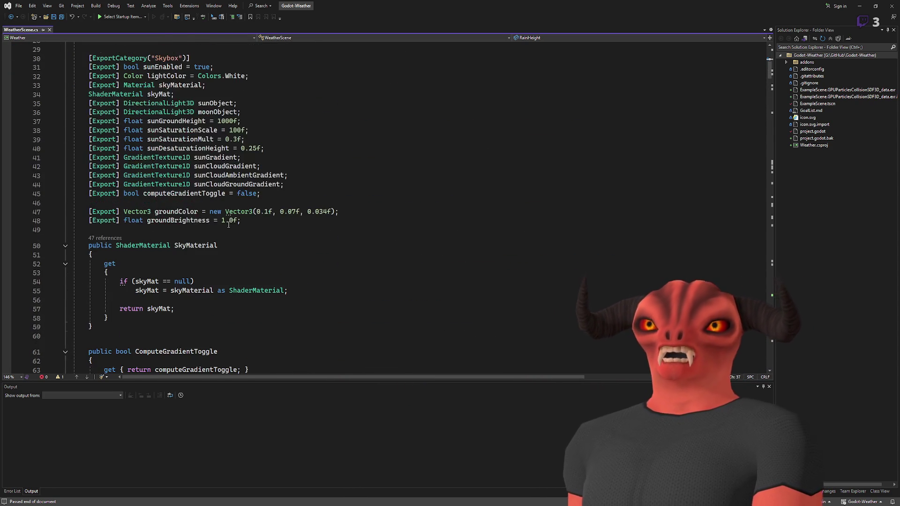
click(265, 223)
scroll(265, 225, down, 2)
scroll(265, 225, down, 4)
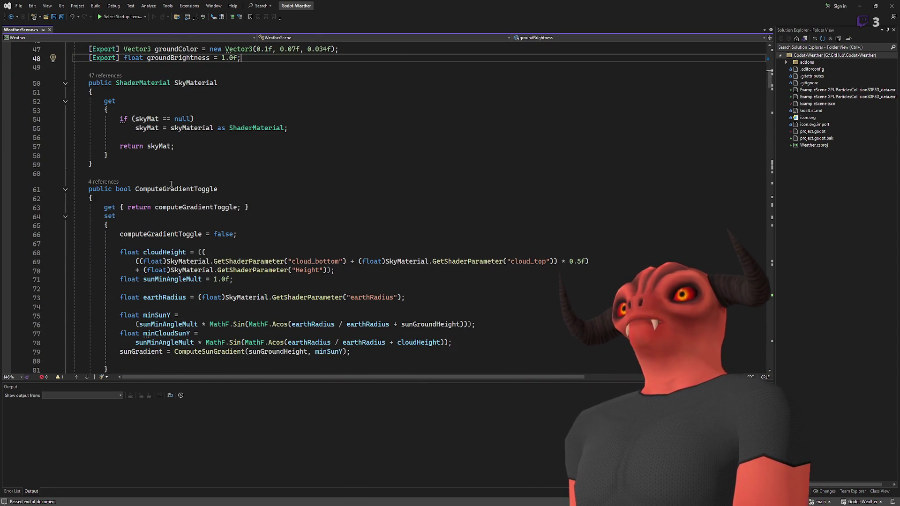
Add an empty void ProcessRain() method below the SkyMaterial property
click(205, 162)
key(Return)
key(Return)
key(Return)
key(Up)
text(void)
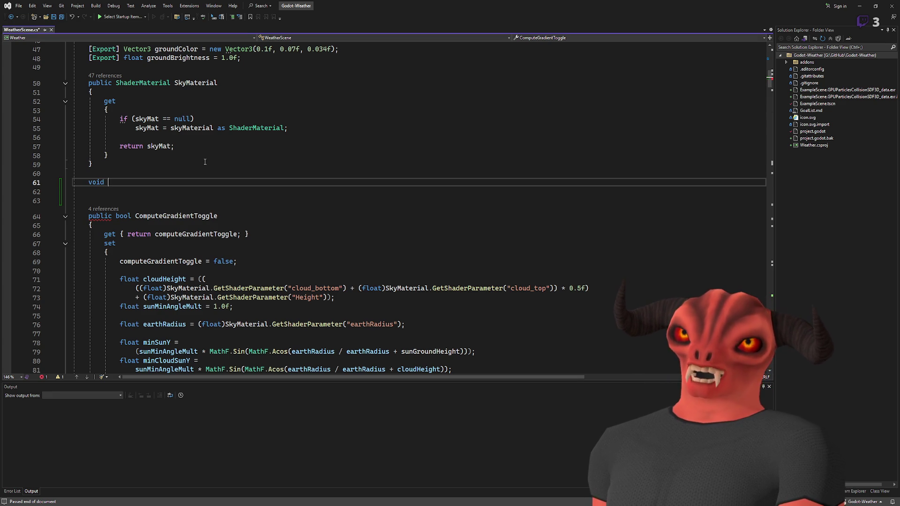
text(Rain()
key(Return)
text({)
key(Return)
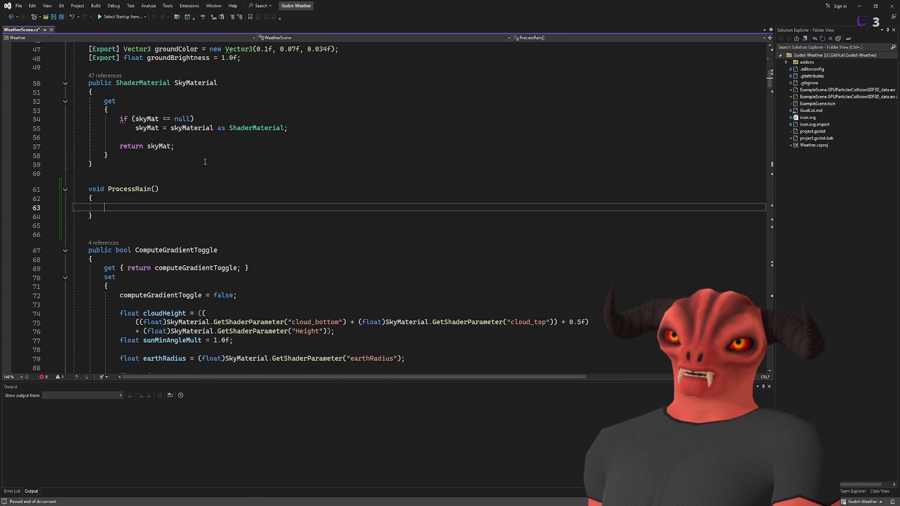
scroll(253, 149, up, 10)
scroll(223, 156, up, 2)
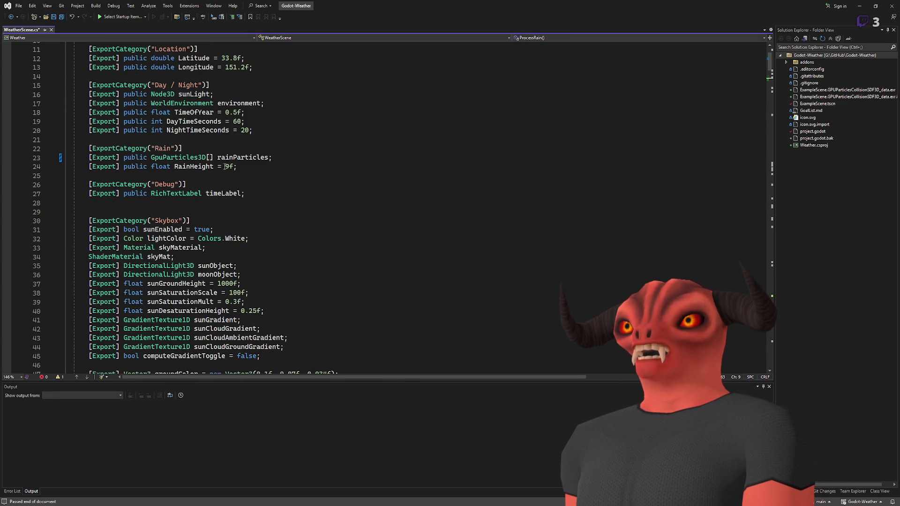
Rename RainHeight to rain = 0 and export it with Range(0f, 1f)
text(Rai)
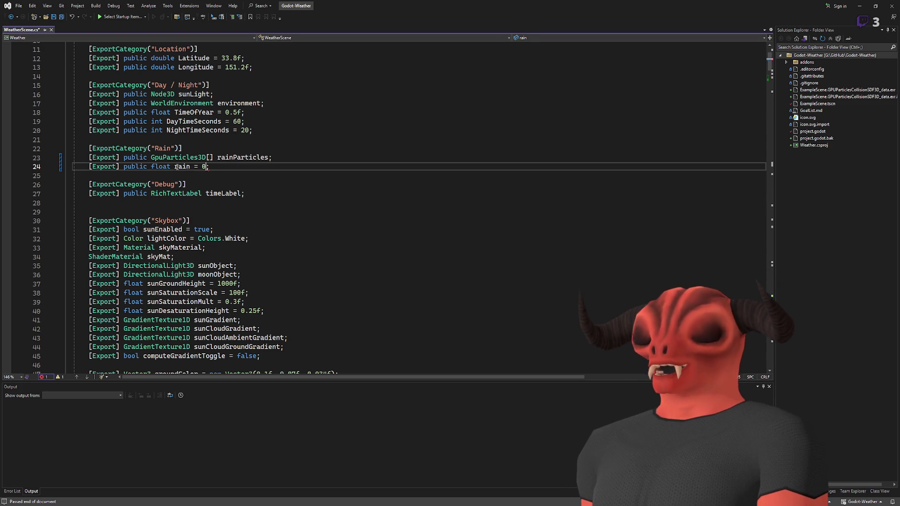
click(312, 156)
click(117, 166)
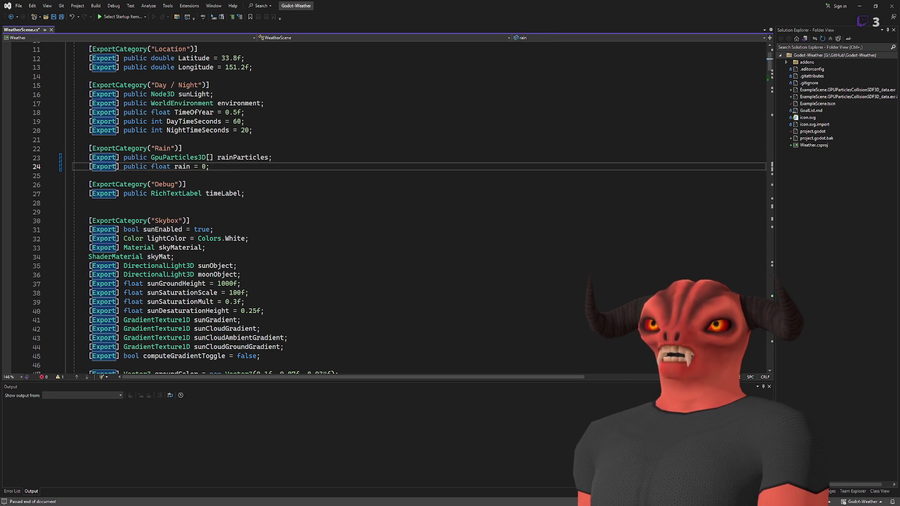
text(, Range())
key(BackSpace)
key(BackSpace)
key(BackSpace)
key(BackSpace)
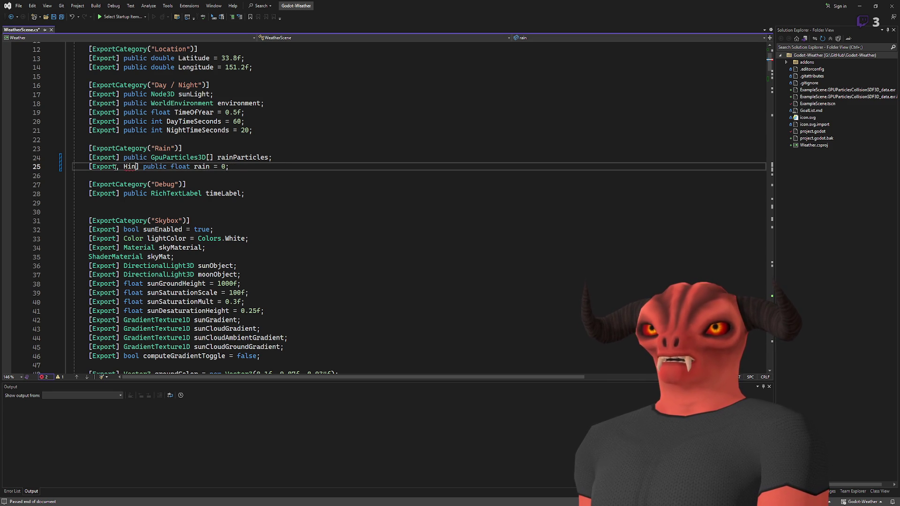
text(ran)
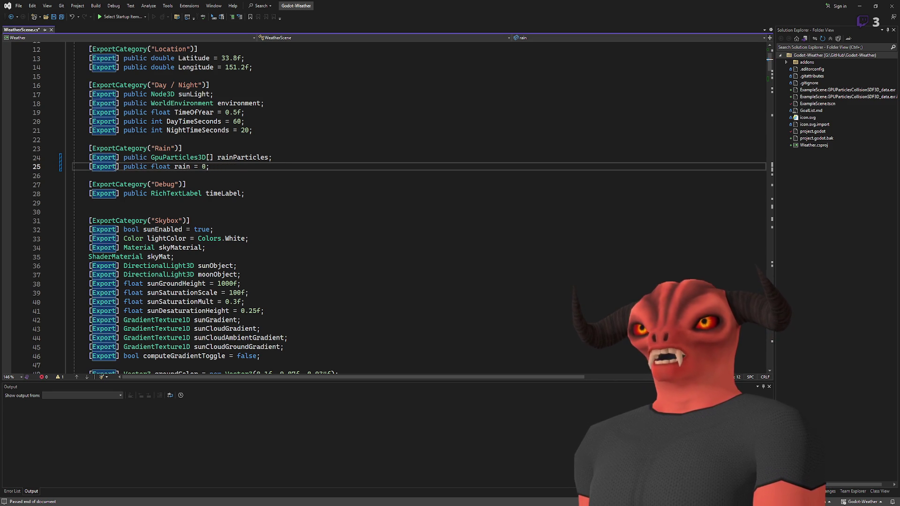
text(, ran)
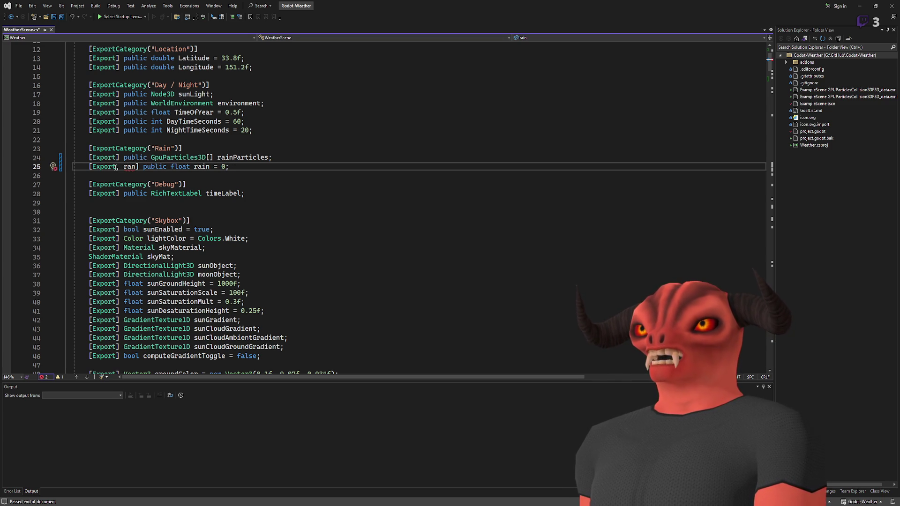
text(0f, 1)
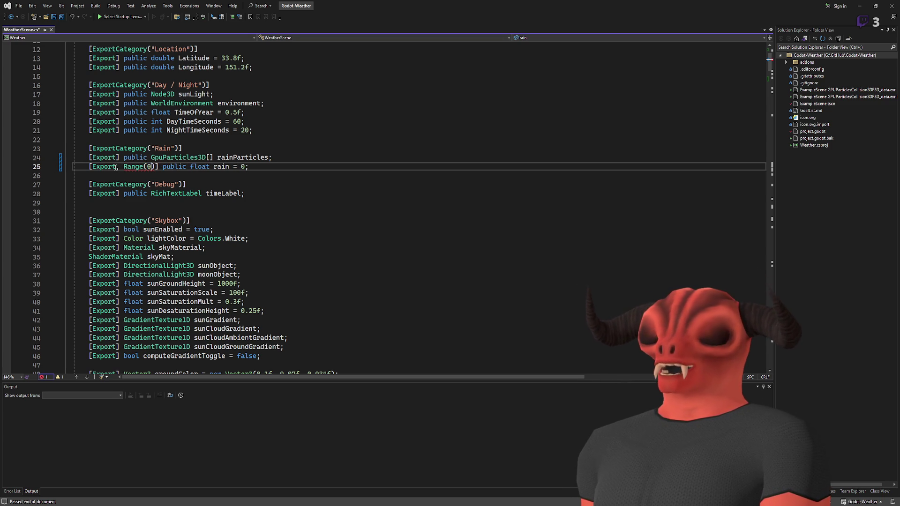
text(f)
key(Left)
key(Left)
key(Left)
text(f)
key(Right)
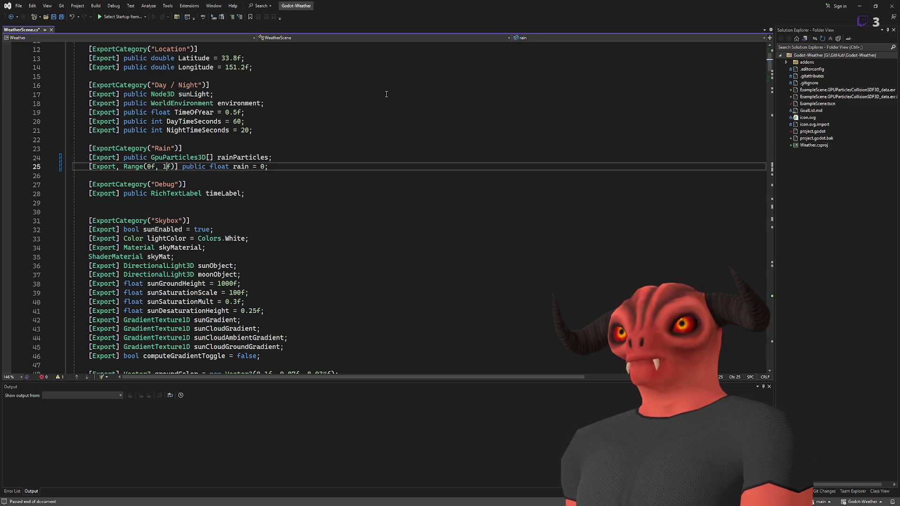
Save WeatherScene.cs and return to Godot
click(304, 167)
key(ctrl+s)
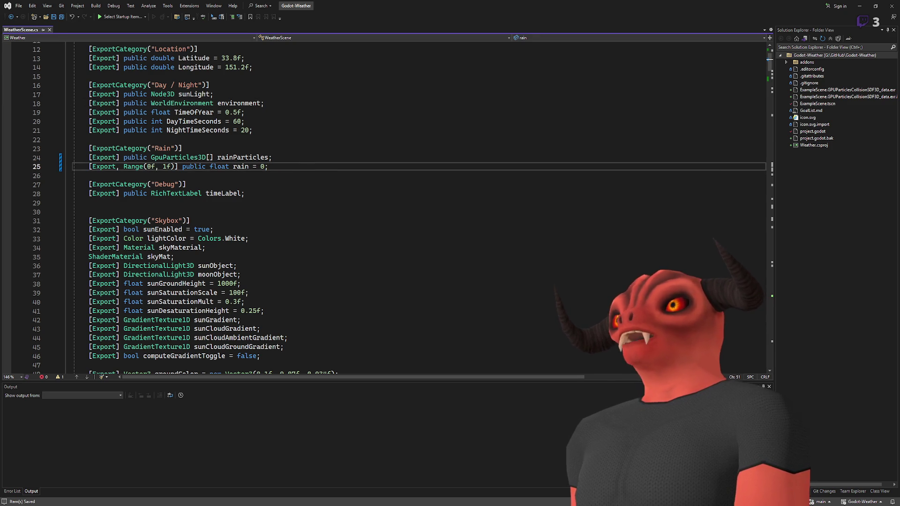
key(alt+Tab)
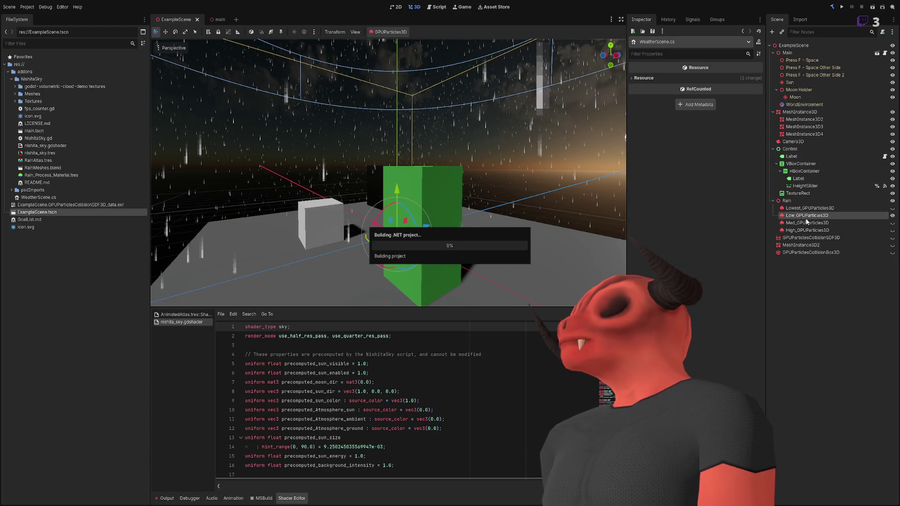
Select Main, push its Rain value up to 8.595, then revert it to 0.0
click(793, 46)
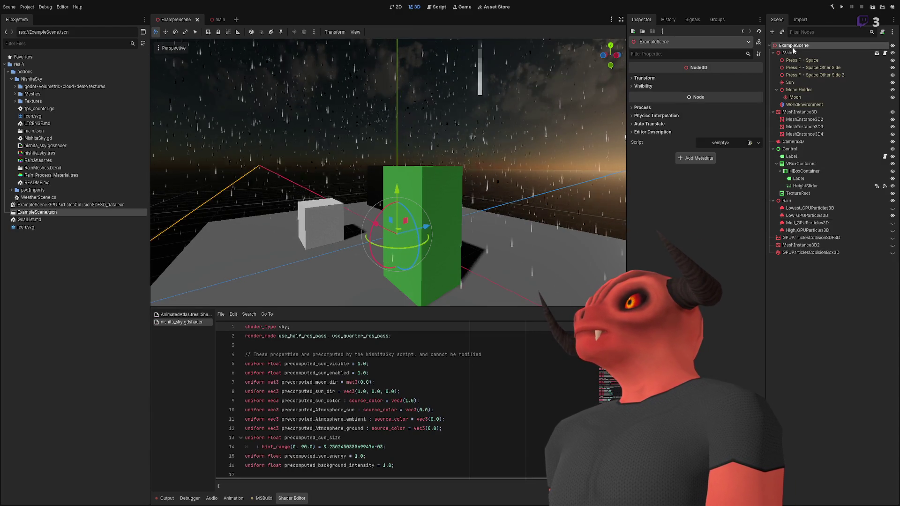
click(794, 52)
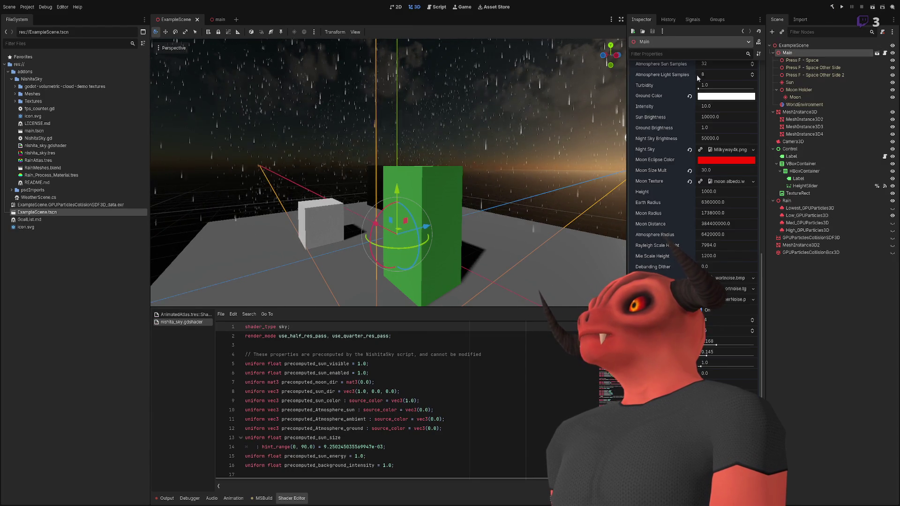
scroll(706, 64, up, 10)
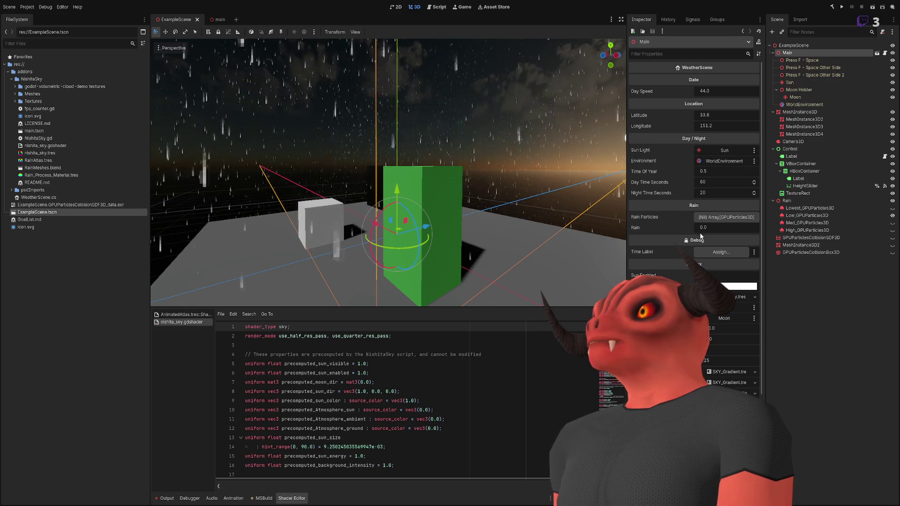
drag(700, 228, 716, 229)
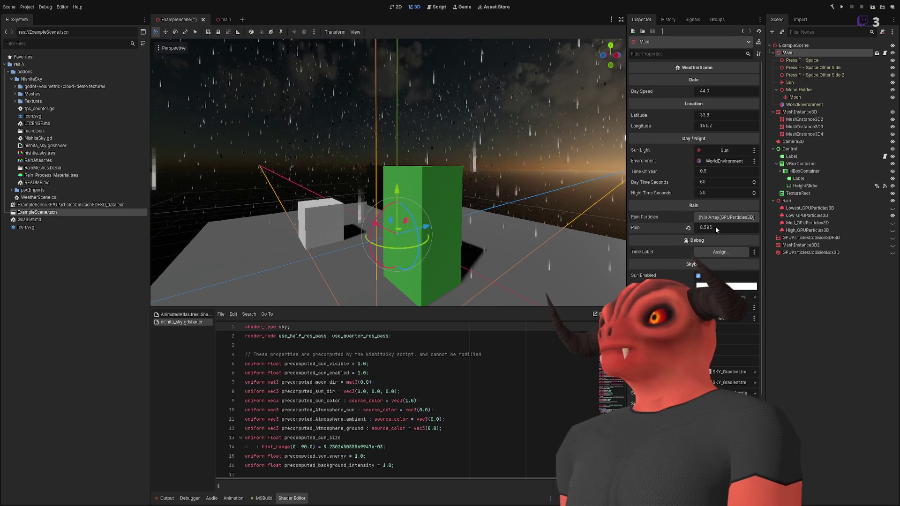
click(688, 229)
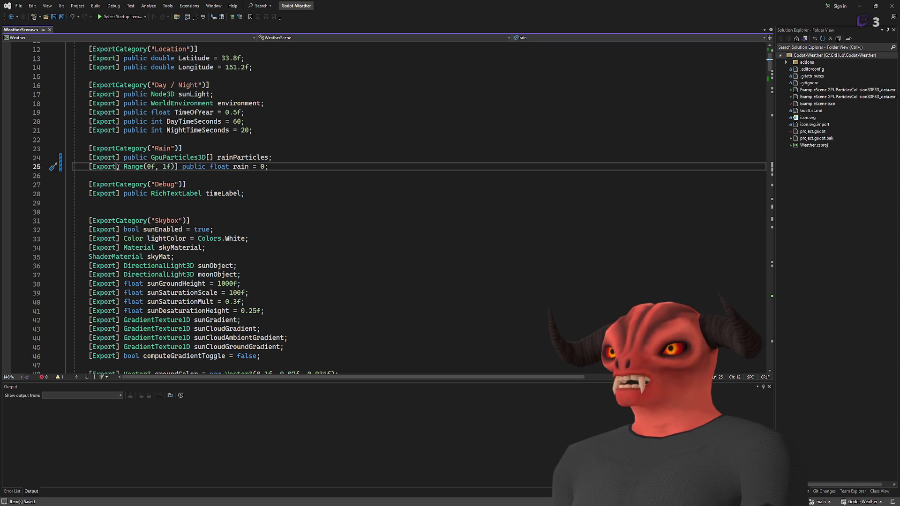
Rewrite the rain attribute as [Export(PropertyHint.Range, "0.0 ,1.0f")]
drag(117, 167, 173, 167)
key(Delete)
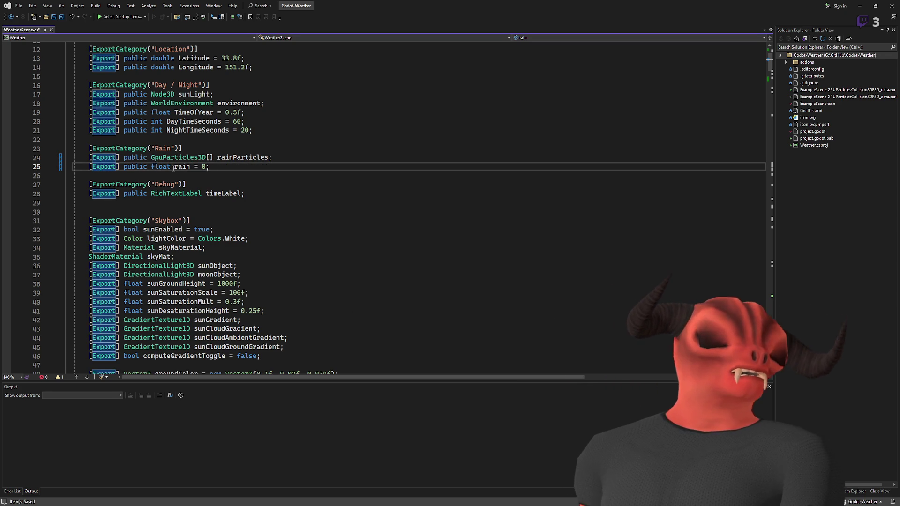
text((PropertyHint.Range(0.0 ,1.0f)
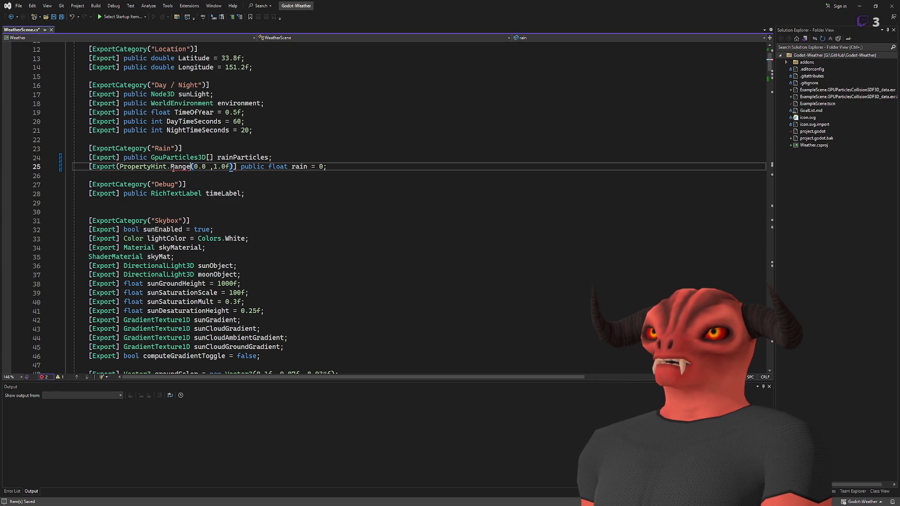
double_click(173, 167)
text(Ran)
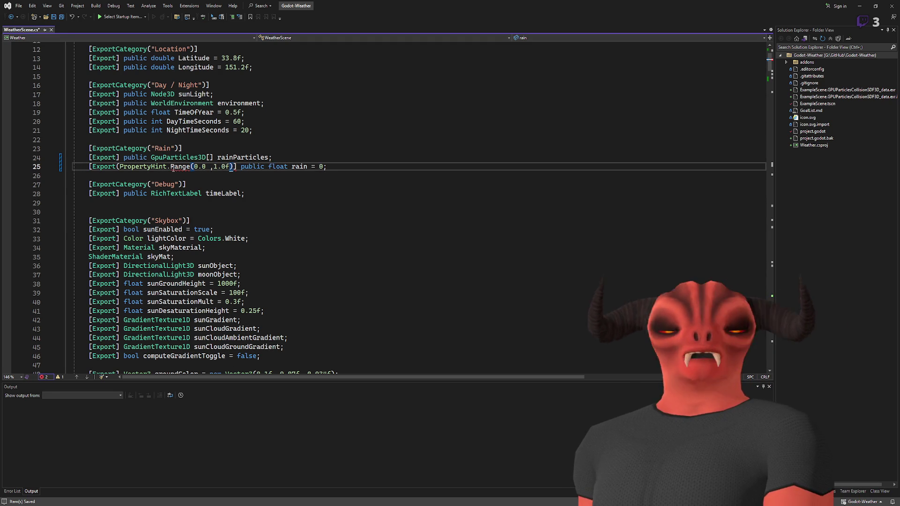
text(m)
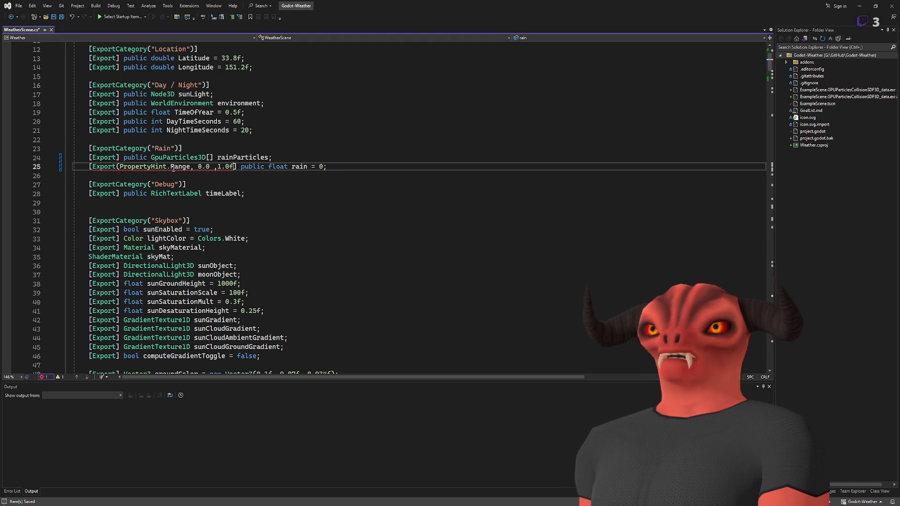
text(")
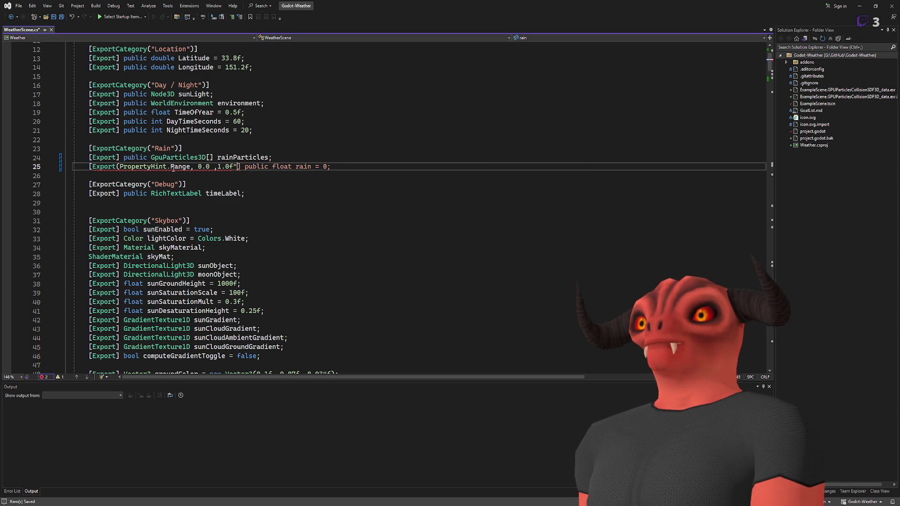
key(Left)
key(Left)
key(Left)
text(")
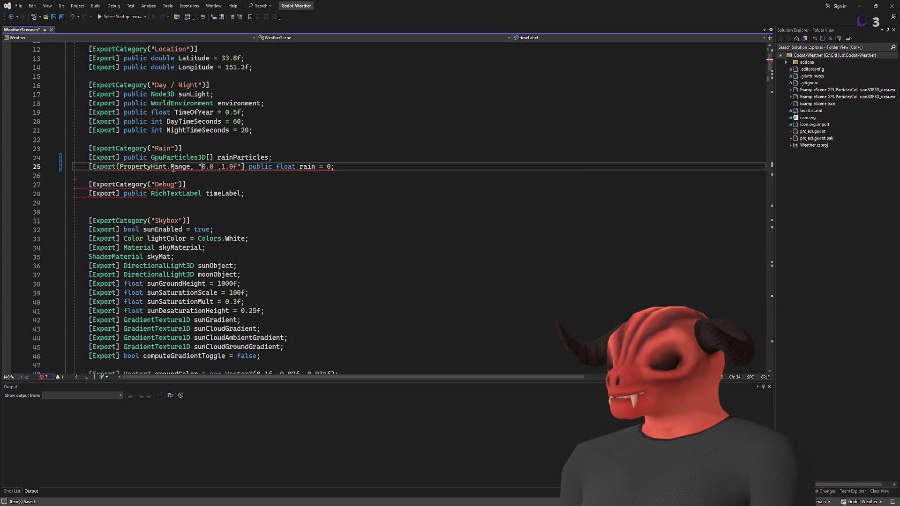
key(Up)
key(Up)
key(Up)
click(243, 166)
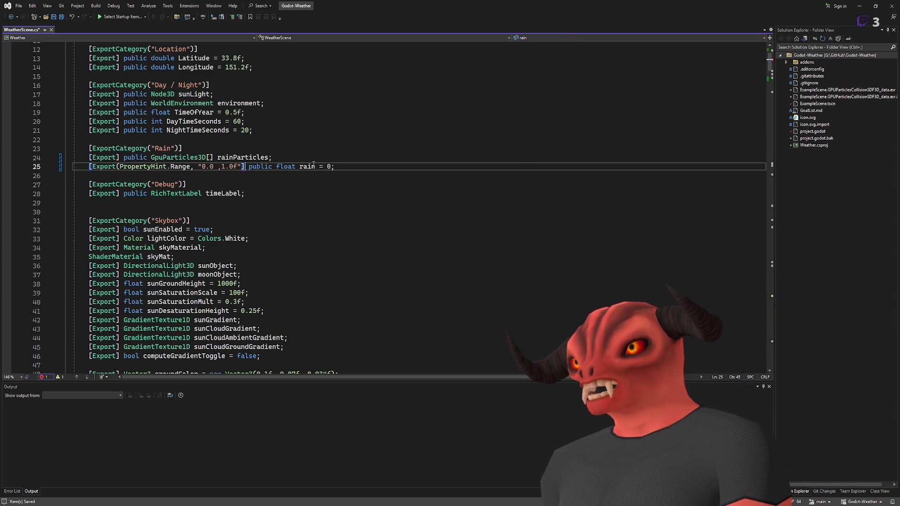
text())
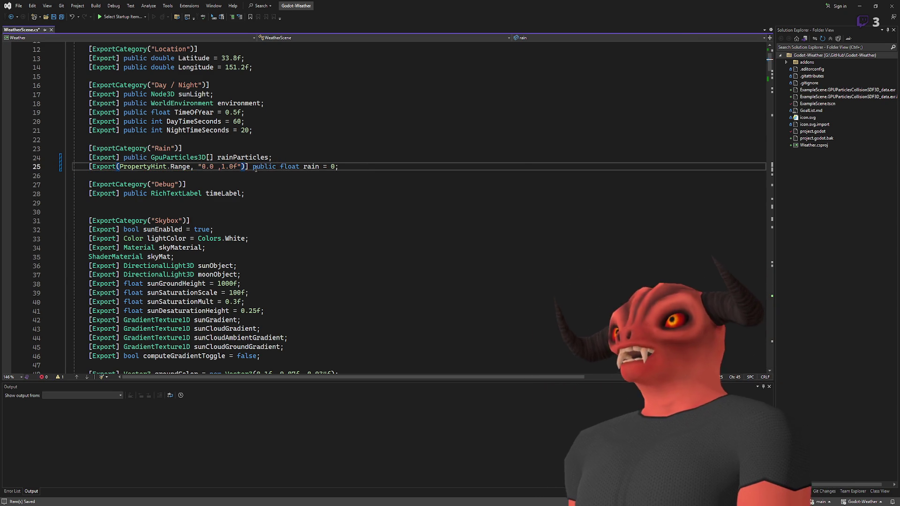
Move the rain declaration onto its own line, save, and return to Godot
key(Right)
key(Return)
click(388, 158)
key(Down)
key(Down)
key(ctrl+s)
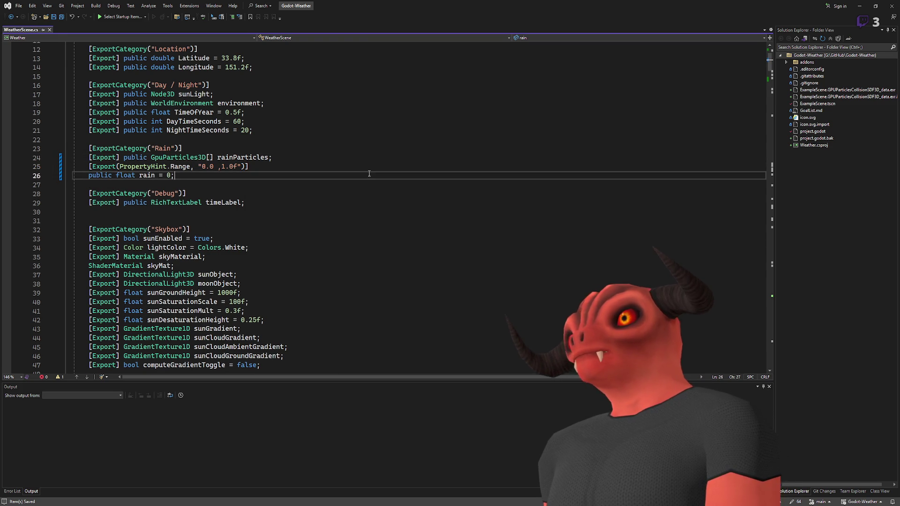
key(alt+Tab)
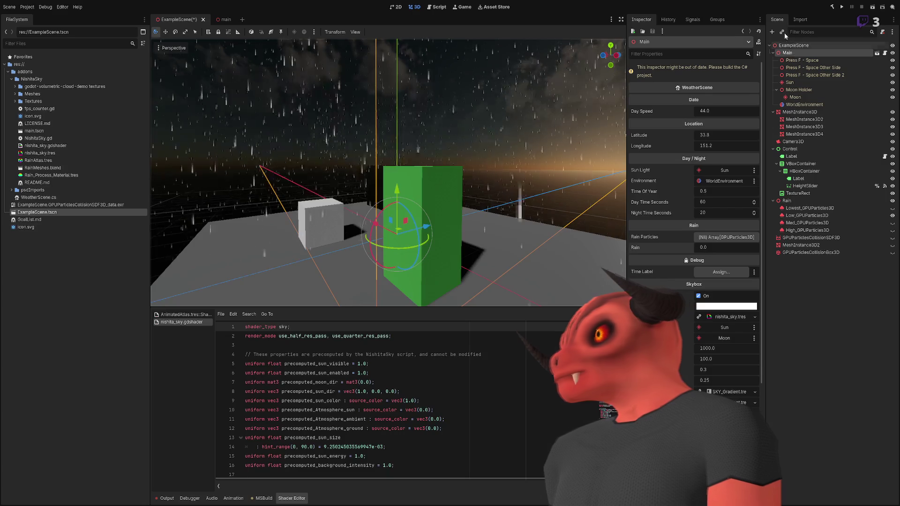
Rebuild the C# project so Main's Rain shows as a range value at 0.0
key(alt+b)
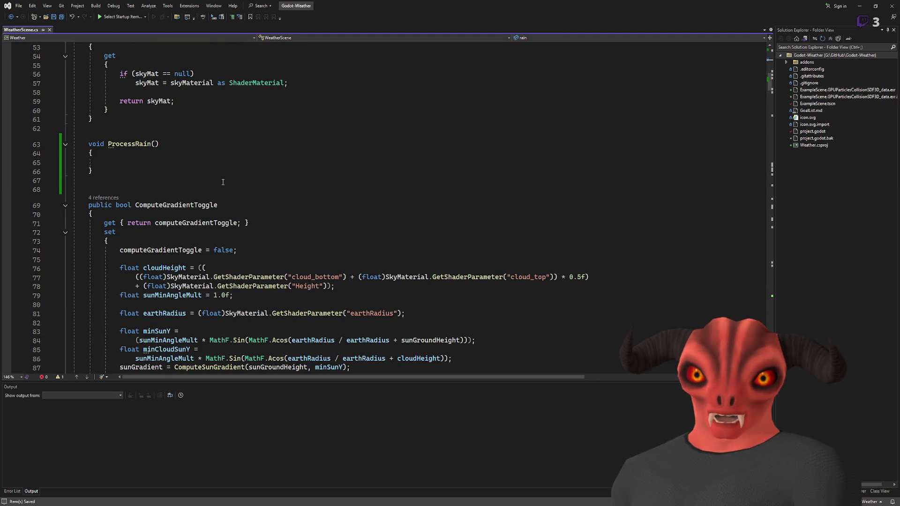
Rename ProcessRain to SetRainLevel taking a float amount parameter
click(149, 163)
scroll(148, 237, up, 7)
scroll(148, 237, down, 5)
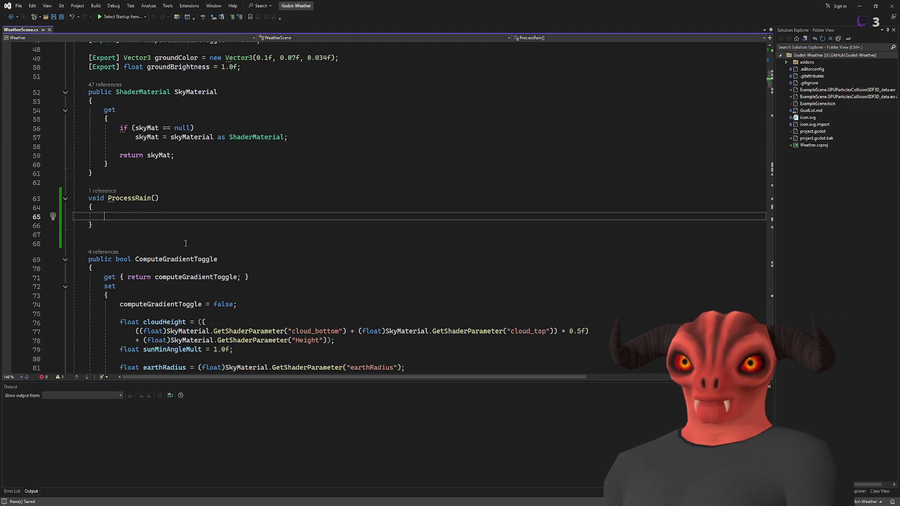
scroll(191, 243, up, 2)
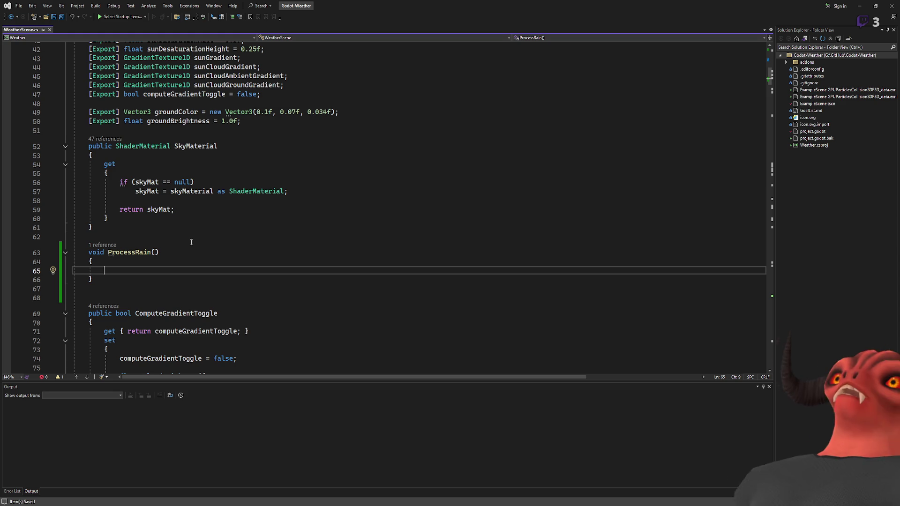
drag(89, 252, 220, 340)
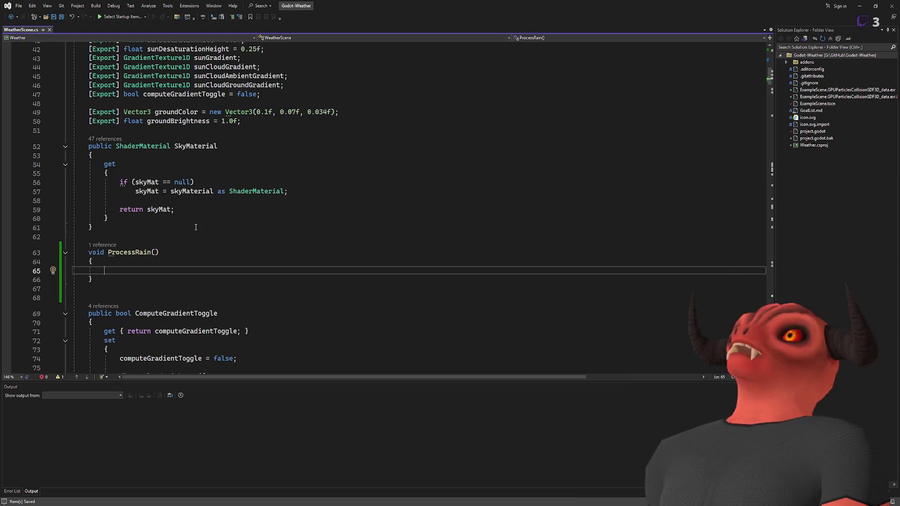
click(210, 289)
double_click(131, 252)
text(Set)
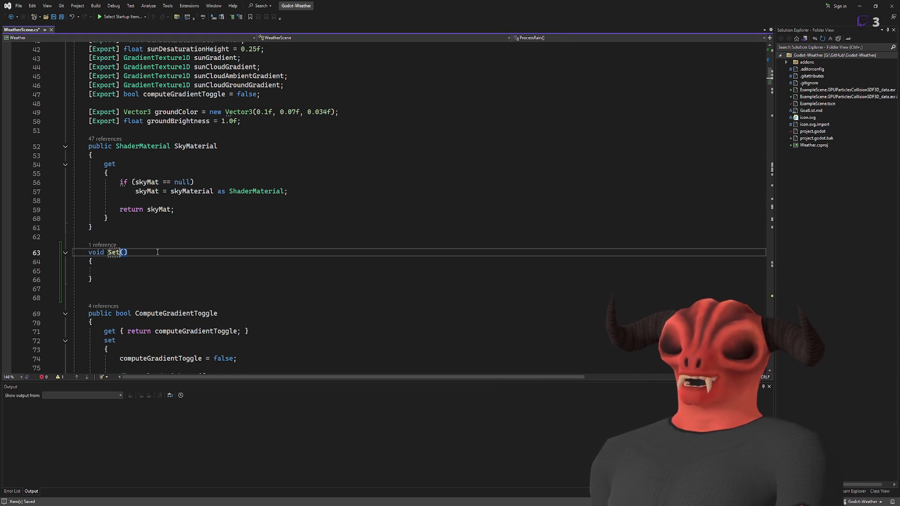
text(Level)
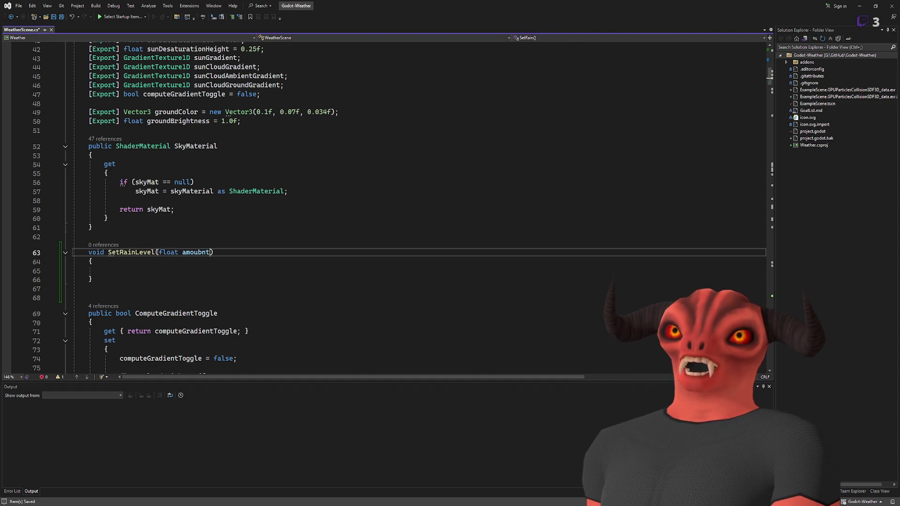
text(t)
key(Down)
key(Down)
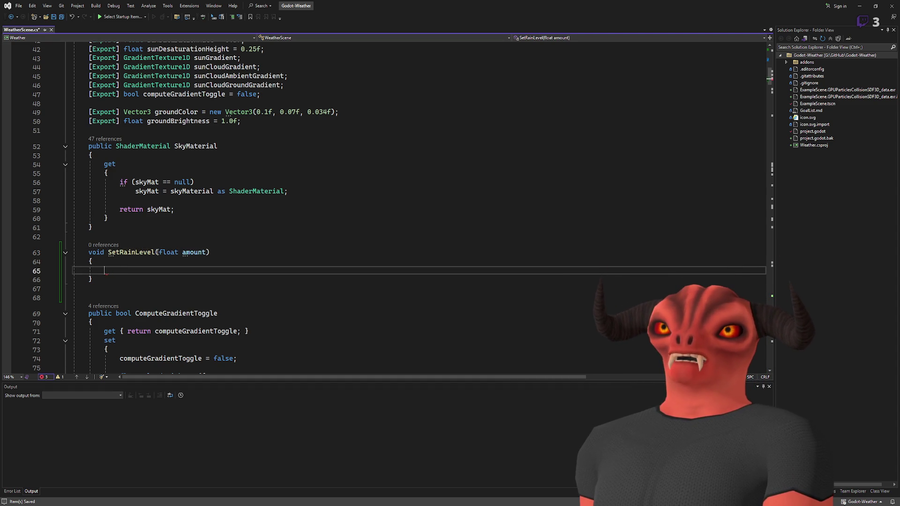
Drop the for-loop template and set rainParticles[0].AmountRatio = amount in the body
key(Tab)
key(Tab)
key(Return)
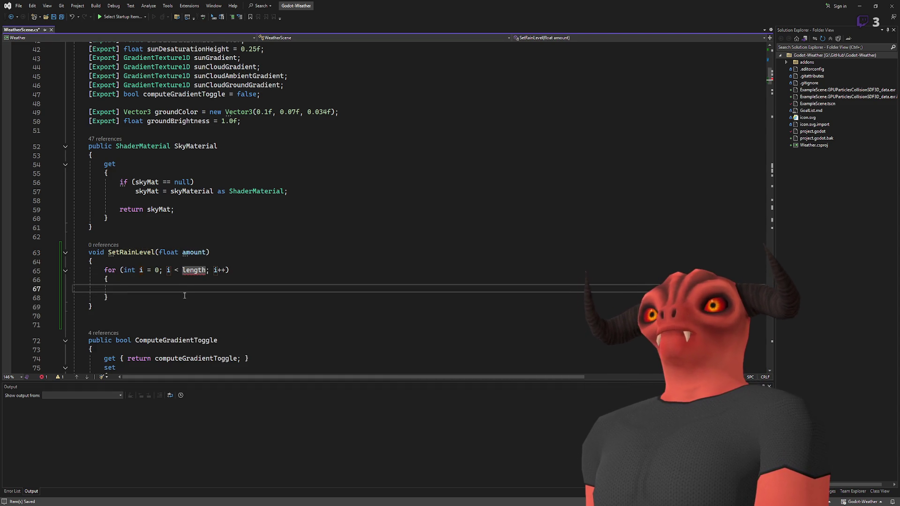
drag(184, 296, 190, 259)
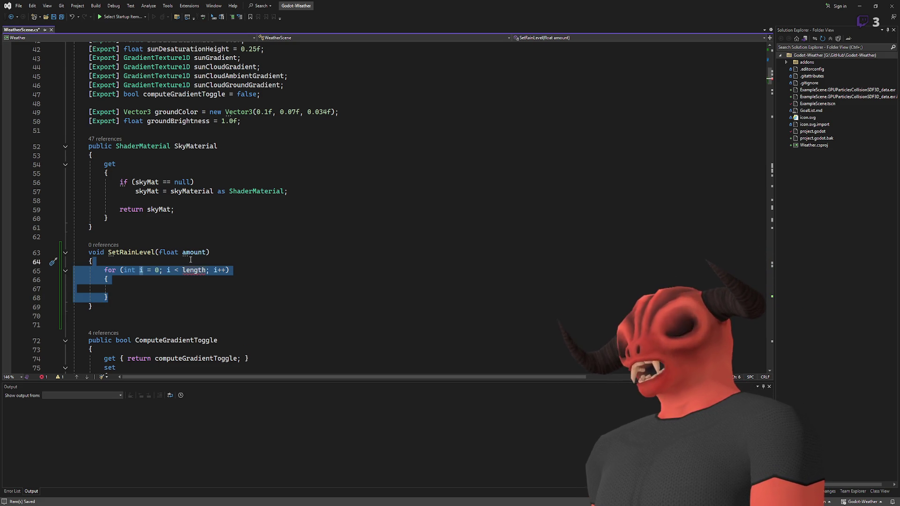
key(Return)
key(Return)
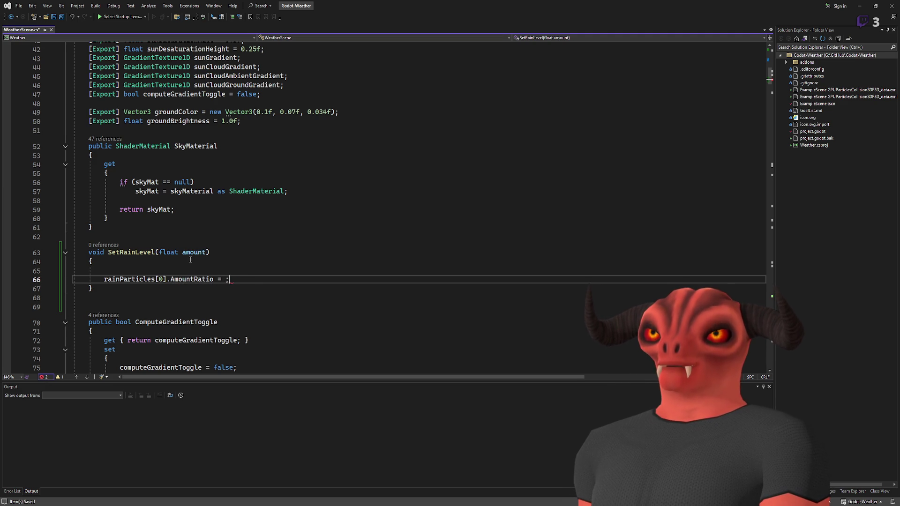
text(amount)
click(190, 255)
click(234, 271)
click(279, 280)
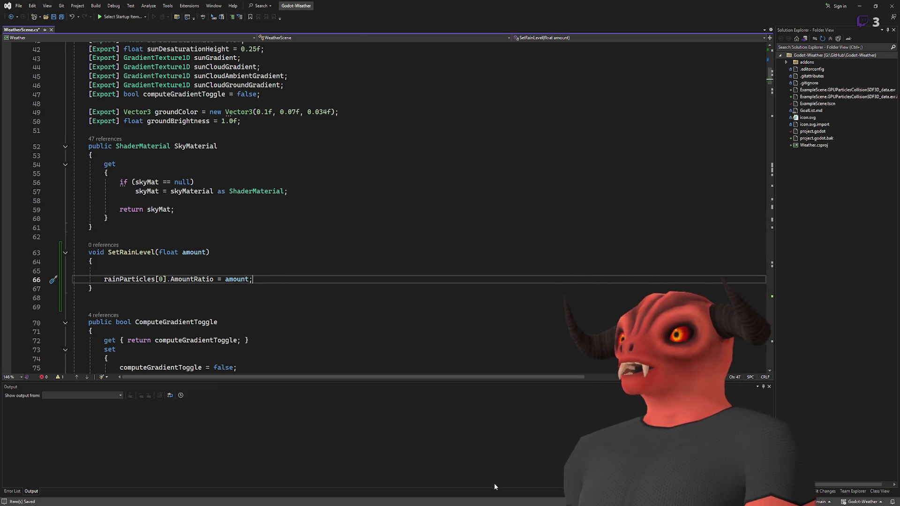
key(alt+Tab)
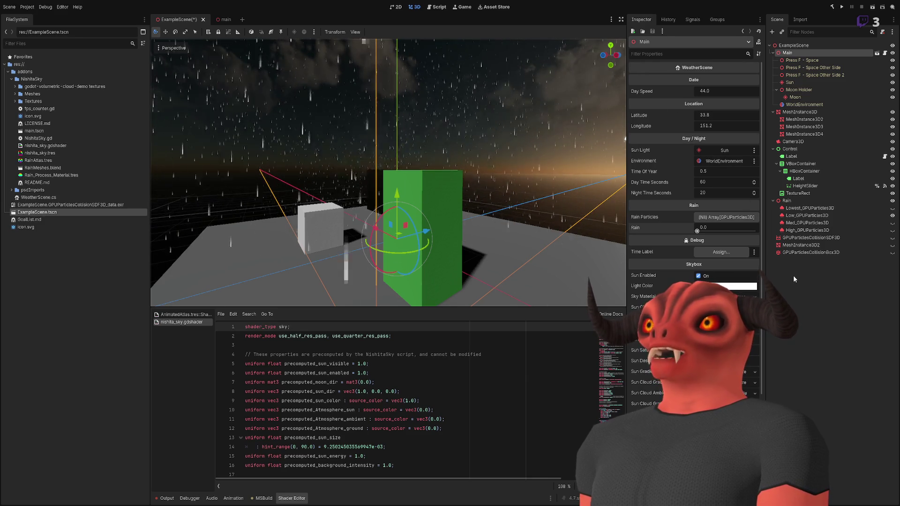
Select Lowest_GPUParticles3D and step through the other rain layers and back
click(803, 209)
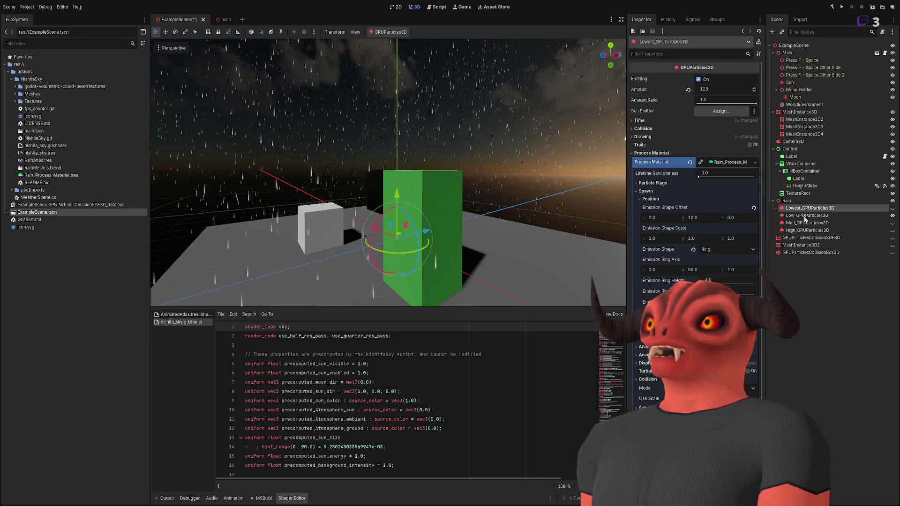
key(Down)
key(Down)
key(Up)
key(Up)
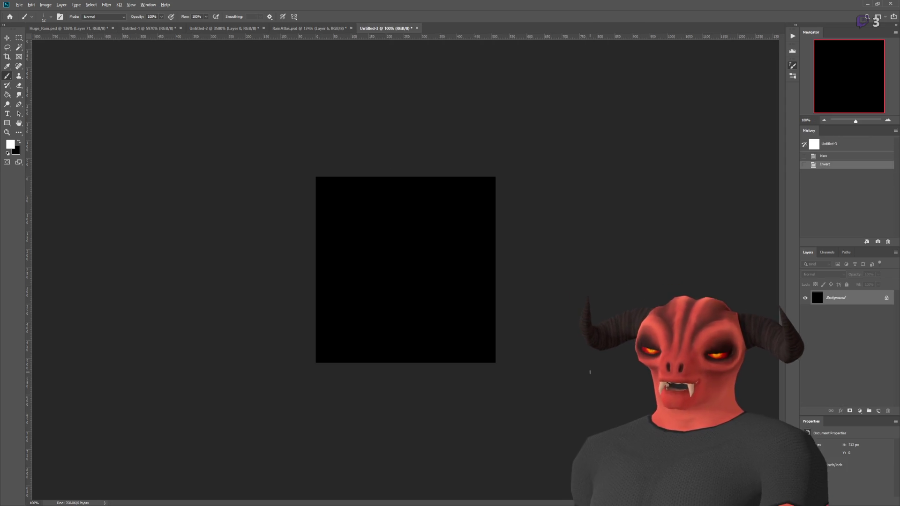
Draw a white graph box with four tick marks along its bottom, undoing stray rain lines
scroll(411, 233, up, 3)
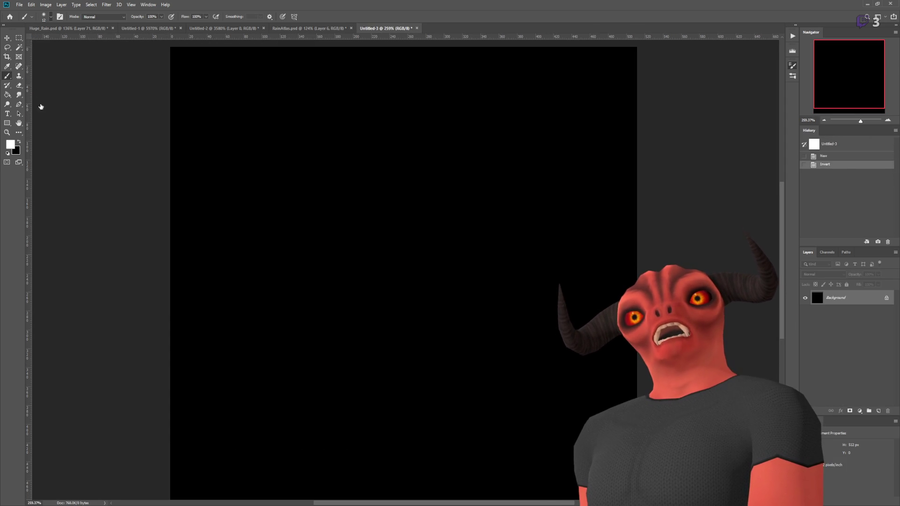
mouse_move(210, 165)
mouse_down()
mouse_move(591, 167)
mouse_move(466, 337)
mouse_move(193, 191)
mouse_move(197, 156)
mouse_up()
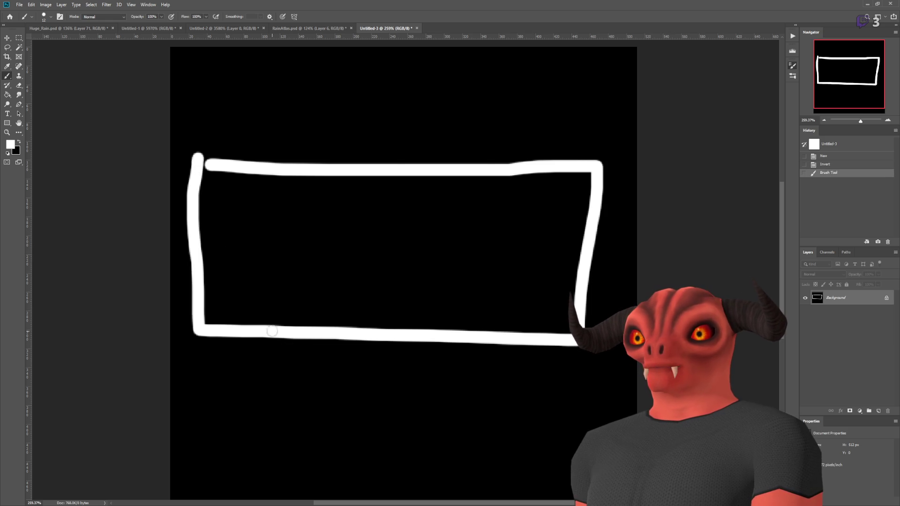
drag(268, 314, 269, 358)
drag(329, 312, 332, 356)
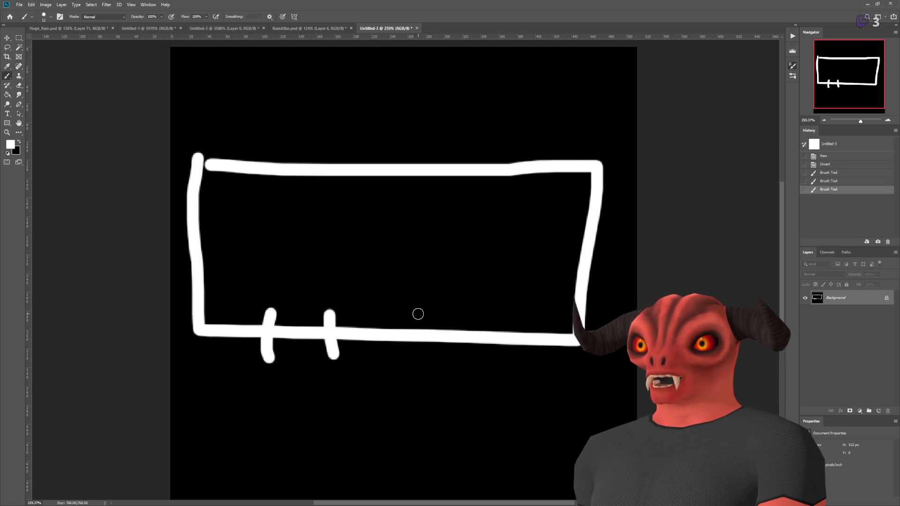
drag(418, 313, 417, 354)
drag(494, 309, 495, 372)
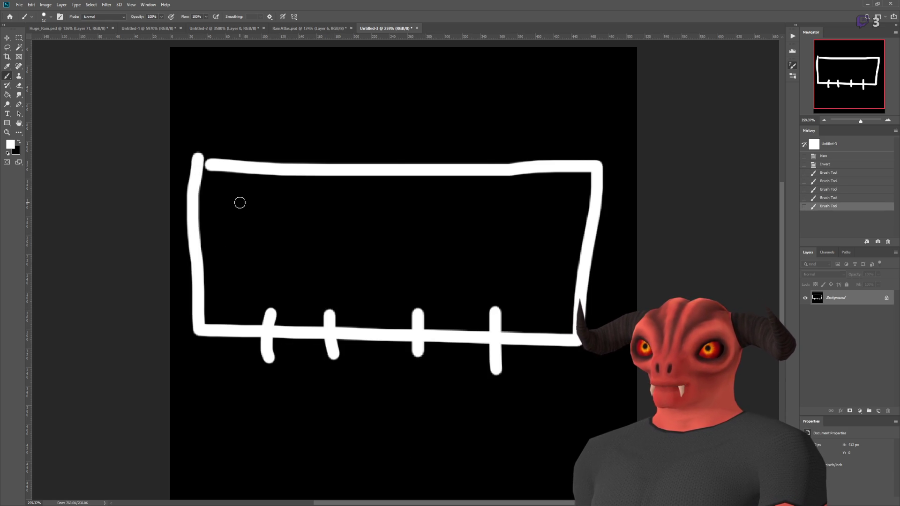
drag(240, 203, 237, 290)
drag(306, 232, 301, 293)
drag(368, 230, 361, 293)
drag(452, 216, 444, 268)
drag(510, 212, 532, 326)
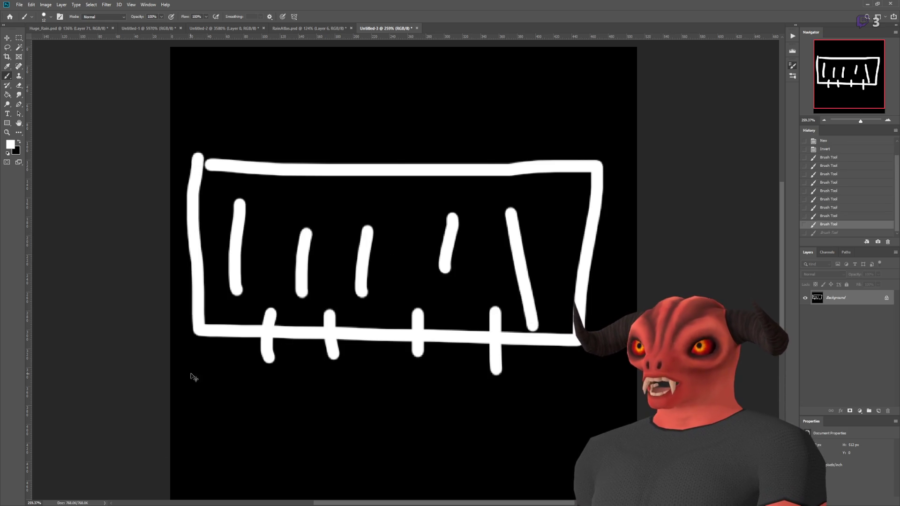
key(ctrl+z)
key(ctrl+z)
key(ctrl+z)
Label the ticks 0 and 1, then switch to red and add a new layer
drag(179, 367, 193, 338)
mouse_move(571, 368)
mouse_down()
mouse_move(588, 407)
mouse_move(620, 408)
mouse_up()
key(i)
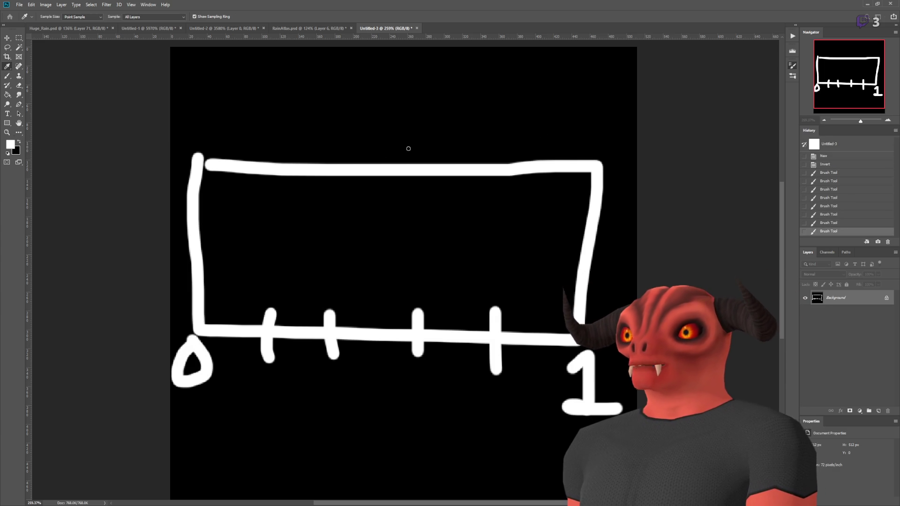
key(b)
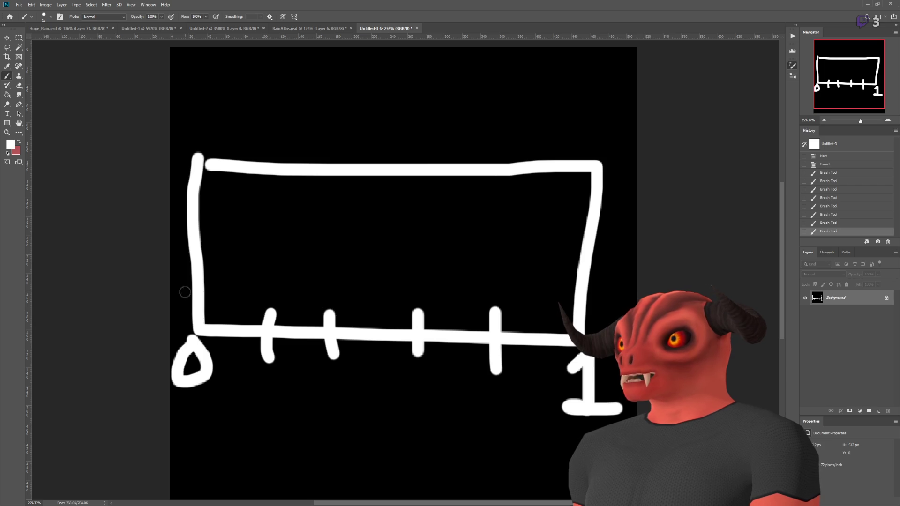
mouse_move(208, 306)
mouse_down()
mouse_move(220, 288)
mouse_move(274, 302)
mouse_up()
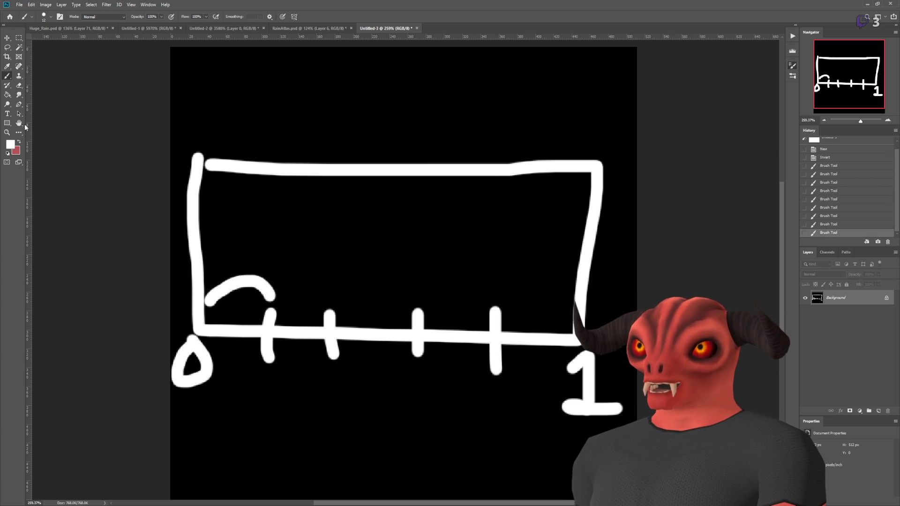
key(ctrl+z)
key(x)
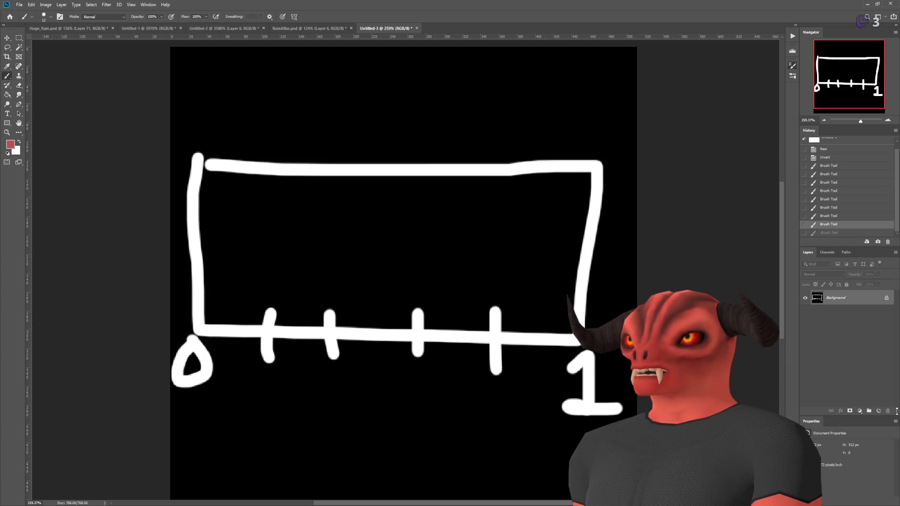
click(880, 411)
Try painting a red curve rising from the graph origin, then undo it
drag(209, 304, 271, 298)
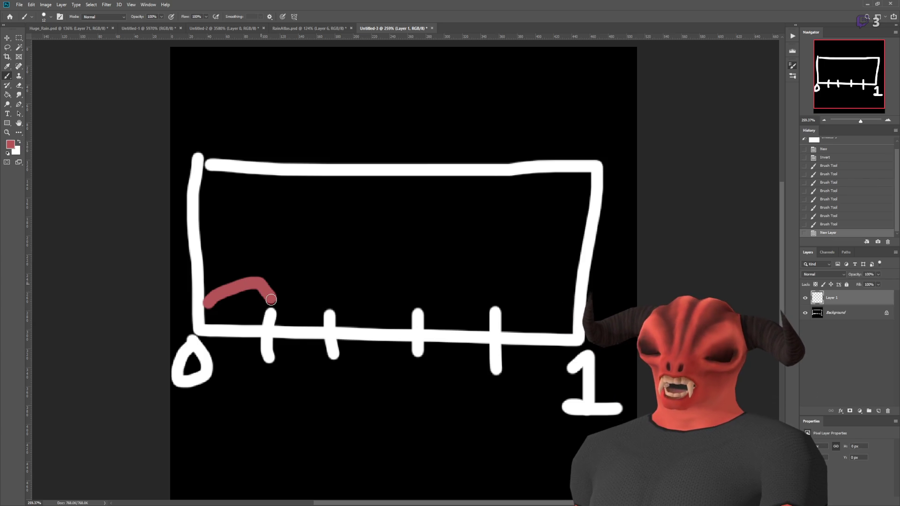
key(ctrl+z)
drag(207, 305, 270, 269)
key(ctrl+z)
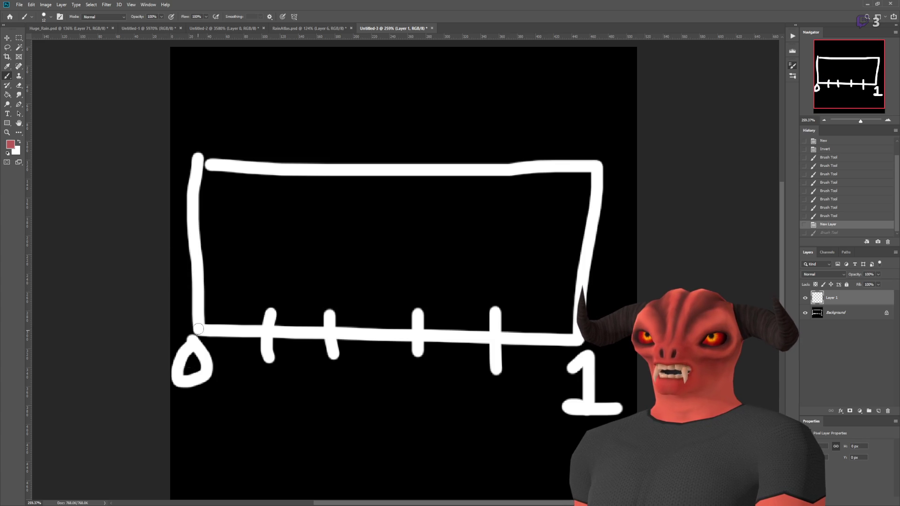
Paint a white 1 at the top of the vertical axis on the Background layer
click(19, 141)
click(838, 314)
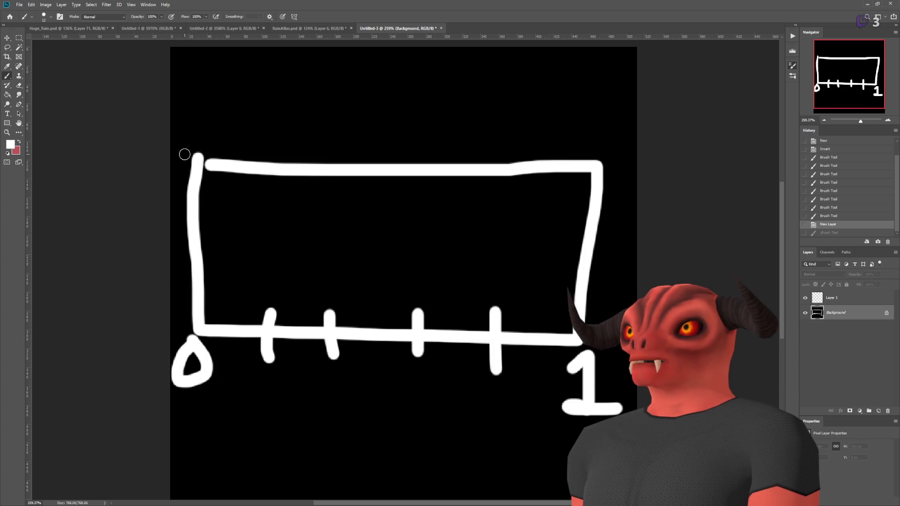
mouse_move(199, 97)
mouse_down()
mouse_move(174, 134)
mouse_move(218, 134)
mouse_move(176, 112)
mouse_up()
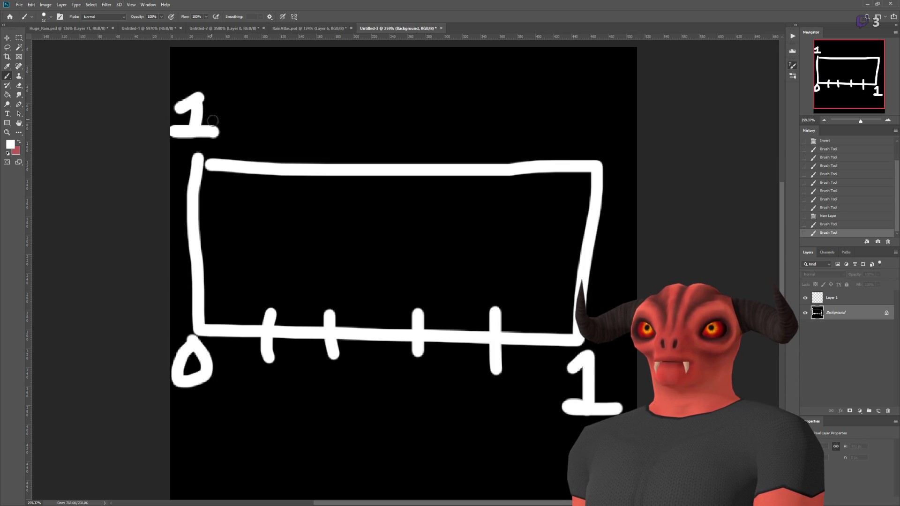
On Layer 1, try several red density curves, undo them all, and add Layer 2
click(825, 300)
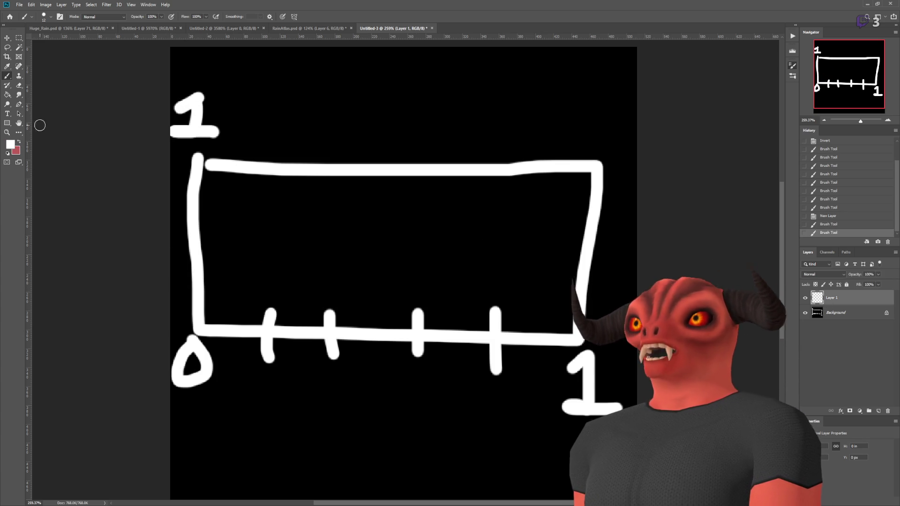
key(x)
mouse_move(212, 300)
mouse_down()
mouse_move(229, 286)
mouse_move(277, 282)
mouse_move(320, 294)
mouse_move(394, 267)
mouse_move(440, 306)
mouse_up()
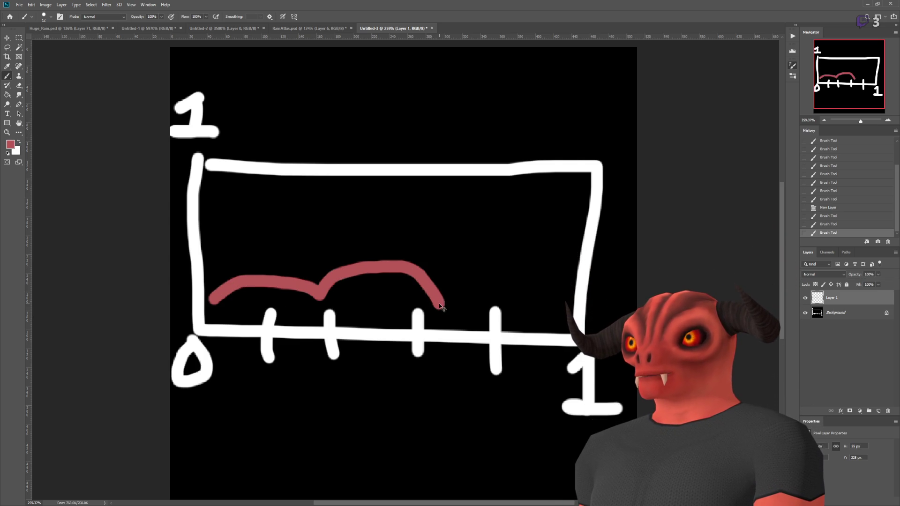
key(ctrl+z)
mouse_move(212, 301)
mouse_down()
mouse_move(236, 288)
mouse_move(324, 295)
mouse_move(450, 274)
mouse_move(496, 292)
mouse_move(576, 263)
mouse_up()
key(ctrl+z)
key(ctrl+z)
key(ctrl+z)
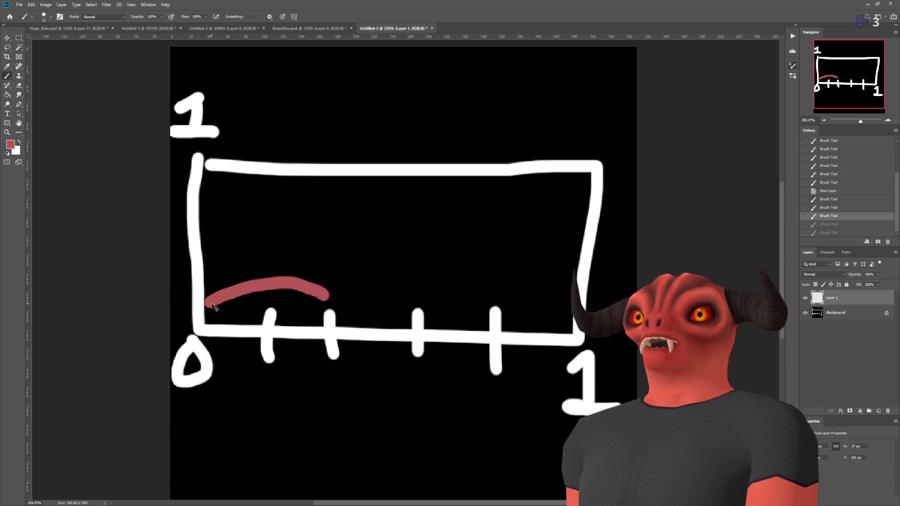
mouse_move(208, 304)
mouse_down()
mouse_move(275, 204)
mouse_move(317, 207)
mouse_move(339, 287)
mouse_move(426, 202)
mouse_move(480, 227)
mouse_move(495, 295)
mouse_move(549, 221)
mouse_move(582, 211)
mouse_up()
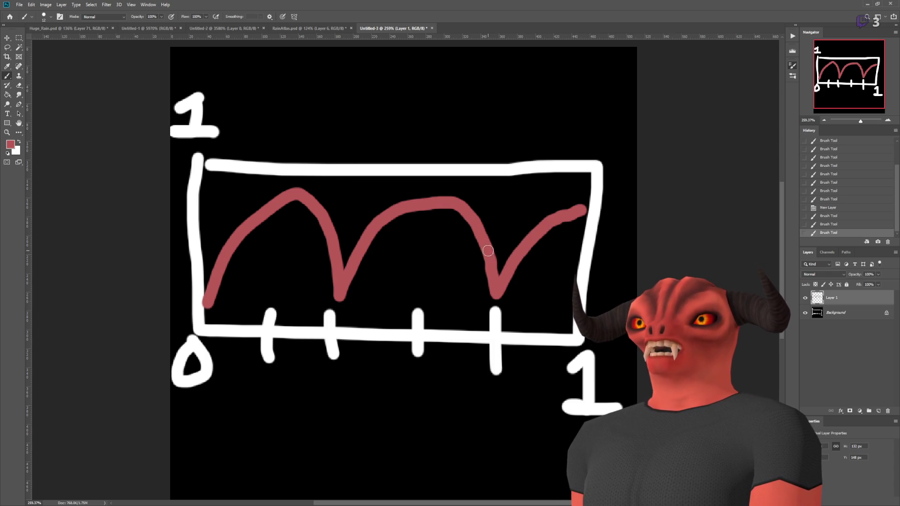
key(ctrl+z)
click(878, 411)
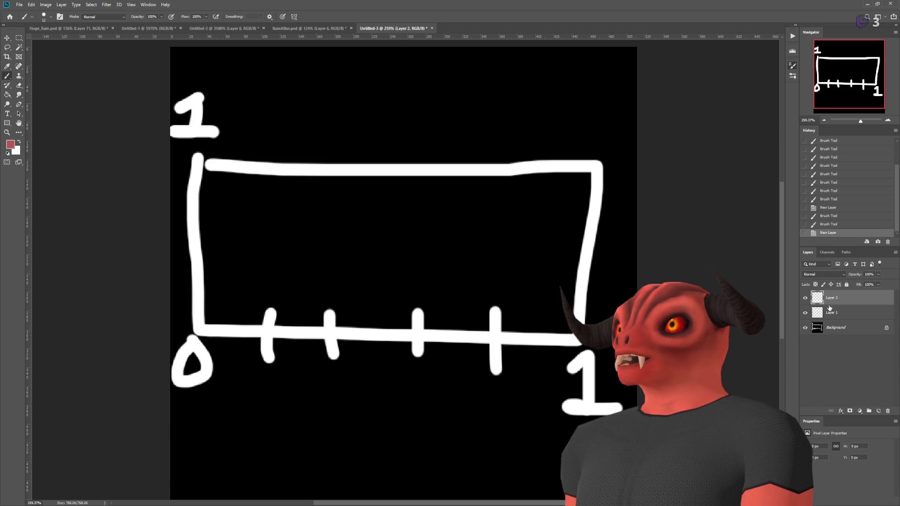
Paint a red arch from the origin and a blue-purple arch further along the axis
mouse_move(213, 300)
mouse_down()
mouse_move(307, 281)
mouse_move(327, 298)
mouse_up()
key(ctrl+z)
mouse_move(213, 296)
mouse_down()
mouse_move(281, 196)
mouse_move(334, 303)
mouse_up()
key(i)
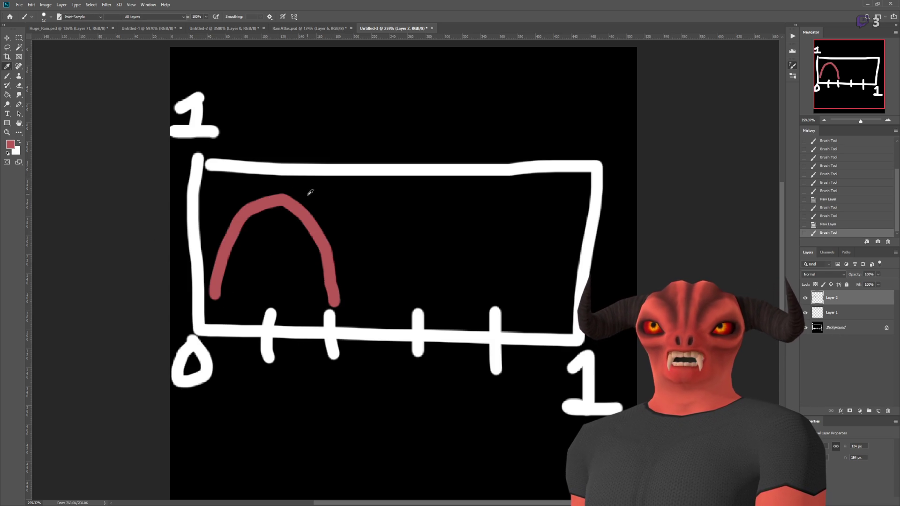
key(b)
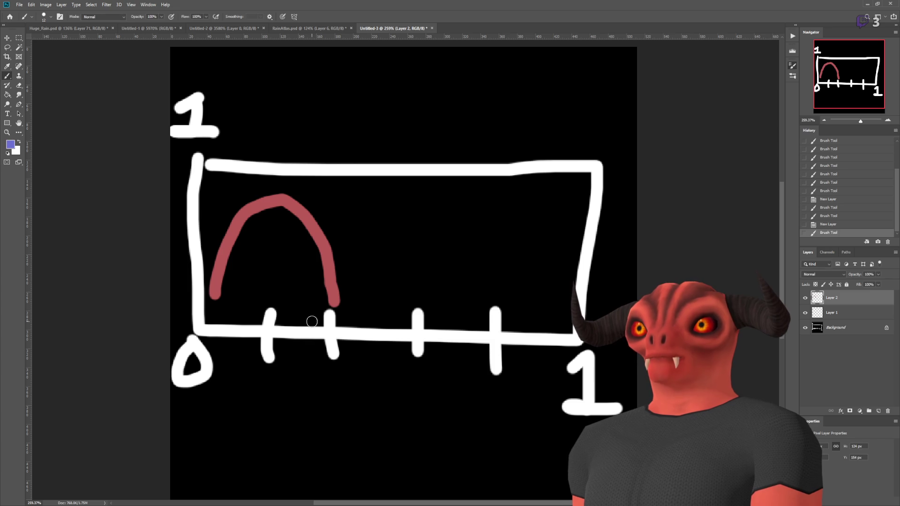
mouse_move(269, 303)
mouse_down()
mouse_move(328, 209)
mouse_move(394, 260)
mouse_move(407, 295)
mouse_up()
Paint a green arch over the middle ticks and a yellow curve rising to the right
key(i)
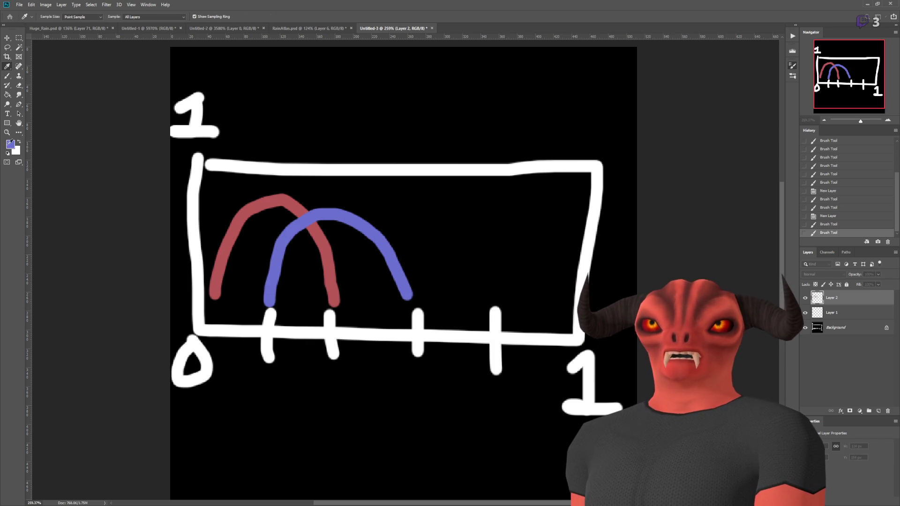
key(b)
mouse_move(335, 298)
mouse_down()
mouse_move(361, 251)
mouse_move(452, 227)
mouse_move(493, 299)
mouse_up()
key(i)
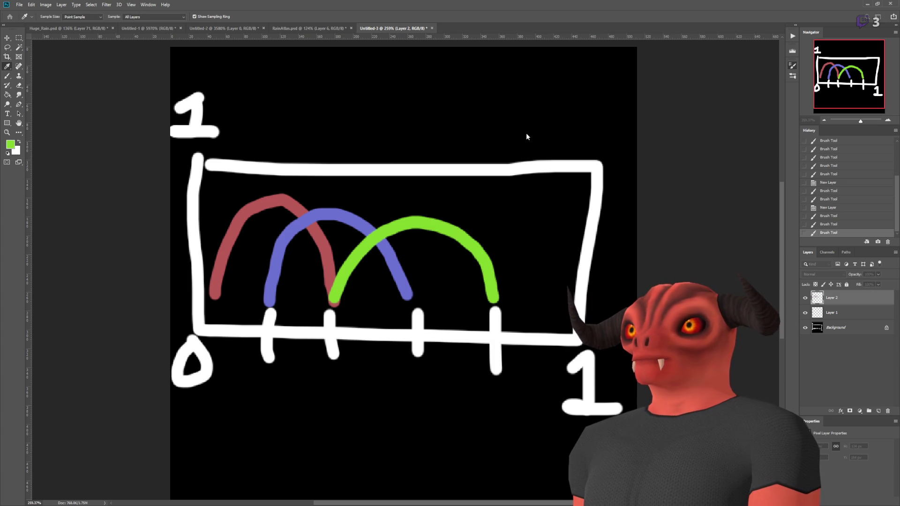
key(b)
mouse_move(412, 296)
mouse_down()
mouse_move(447, 257)
mouse_move(558, 218)
mouse_move(566, 224)
mouse_up()
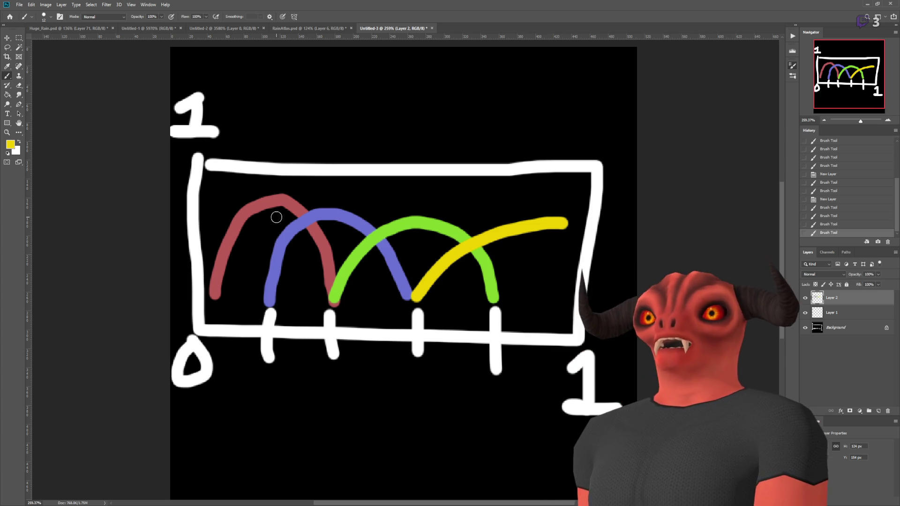
scroll(277, 218, up, 2)
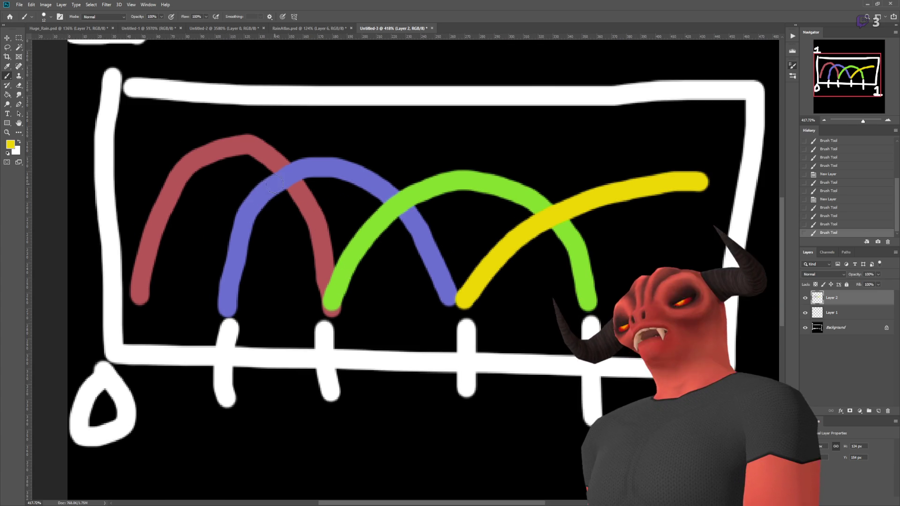
scroll(206, 149, down, 1)
Try a yellow scribble and vertical yellow marker lines, then undo them all
mouse_move(228, 143)
mouse_down()
mouse_move(263, 125)
mouse_move(420, 126)
mouse_move(419, 202)
mouse_up()
key(ctrl+z)
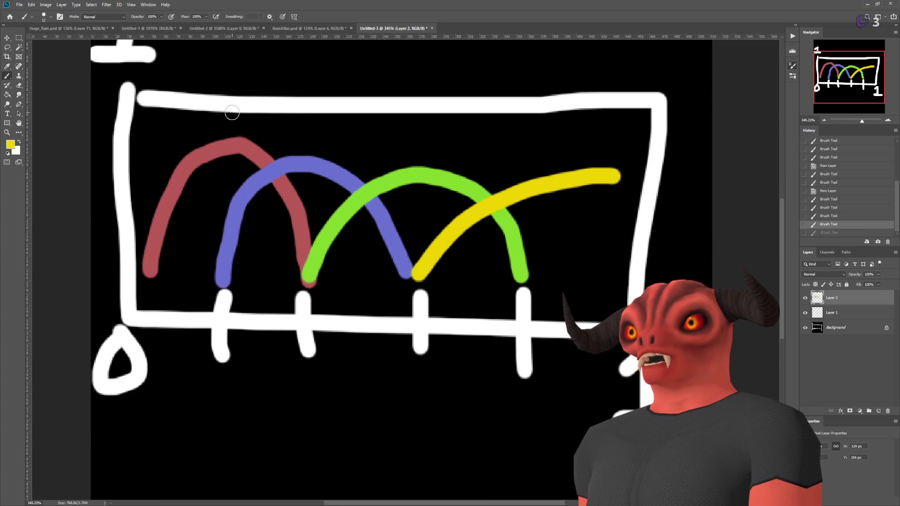
drag(231, 118, 233, 213)
drag(330, 114, 335, 192)
drag(414, 128, 417, 220)
key(ctrl+z)
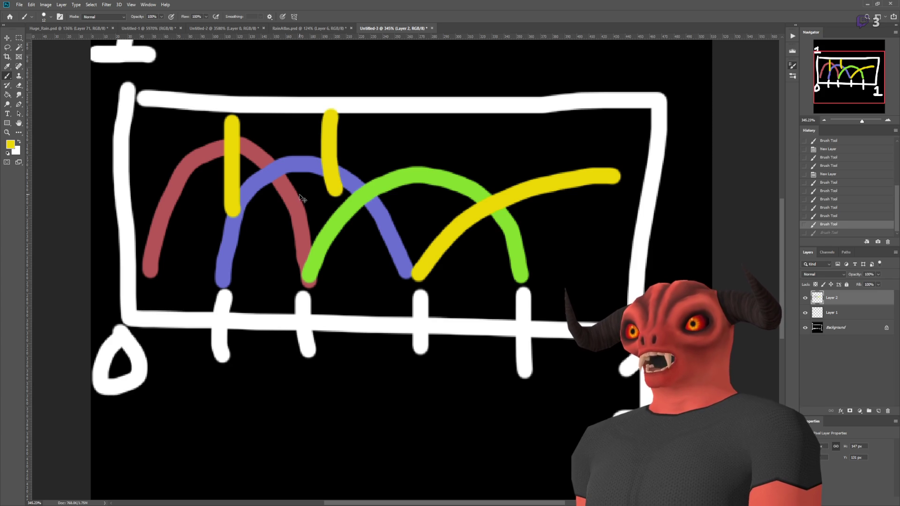
key(ctrl+z)
key(ctrl+z)
drag(302, 119, 303, 176)
key(ctrl+z)
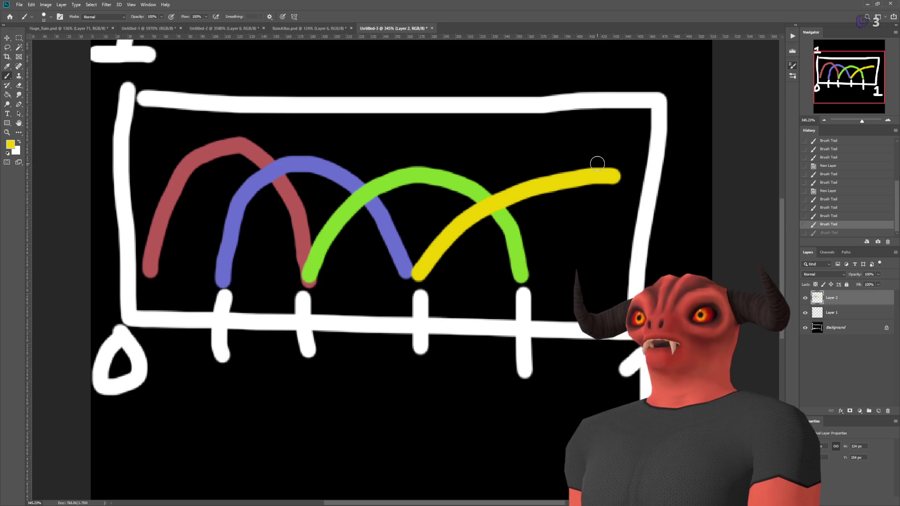
Pan and zoom to bring the top-left of the sketch into view
drag(597, 164, 473, 159)
scroll(539, 200, down, 3)
scroll(433, 213, up, 2)
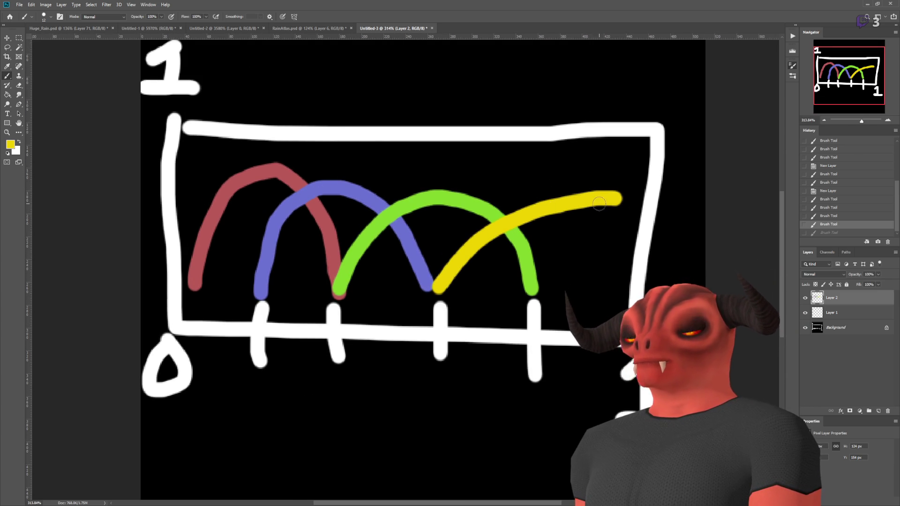
scroll(603, 223, up, 1)
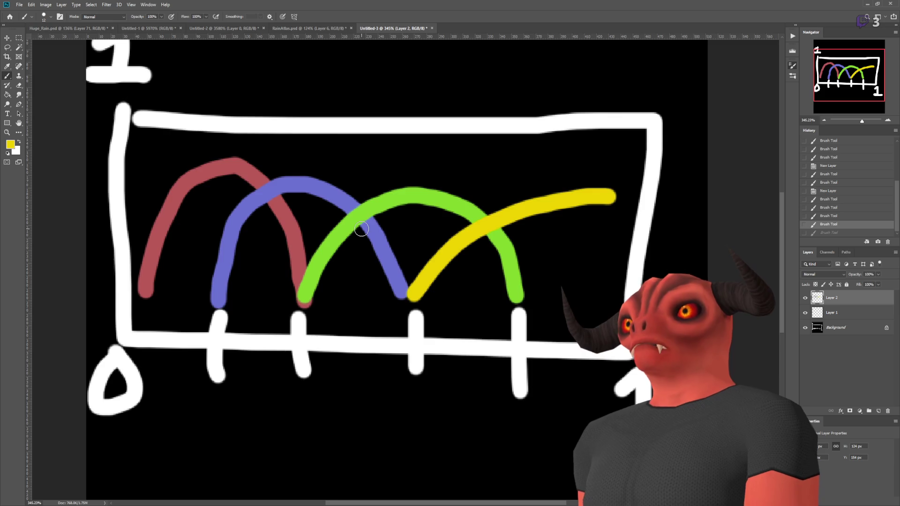
scroll(361, 229, up, 1)
On Layer 1, remove a stray yellow dot and paint a smaller blue arch inside the blue one
click(832, 313)
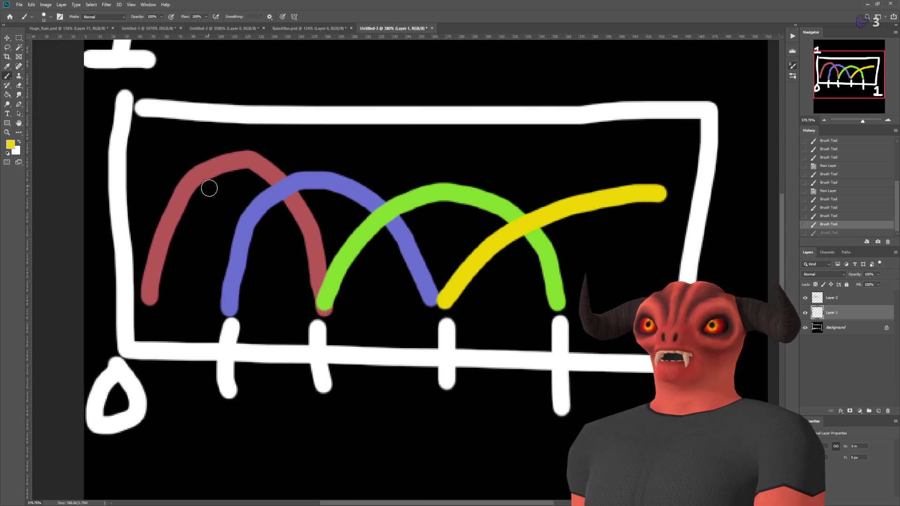
click(273, 307)
key(ctrl+z)
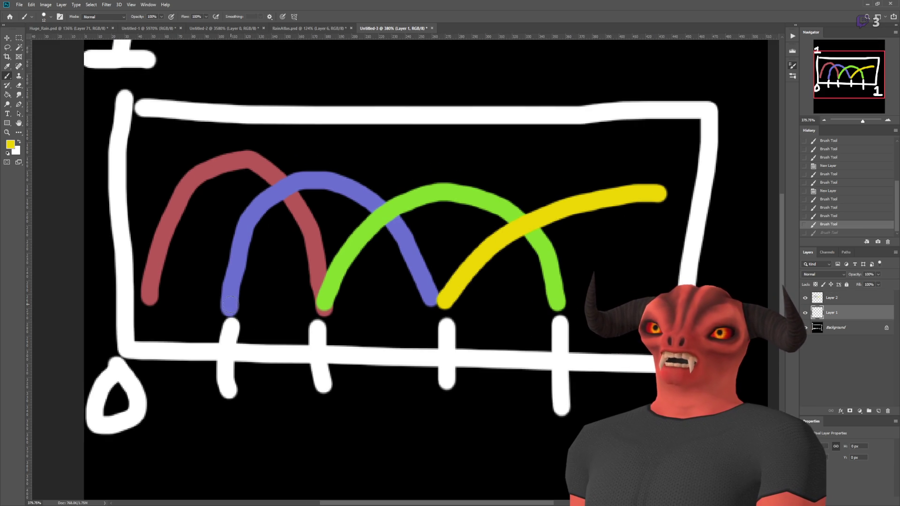
mouse_move(225, 311)
mouse_down()
mouse_move(244, 263)
mouse_move(323, 222)
mouse_move(370, 302)
mouse_up()
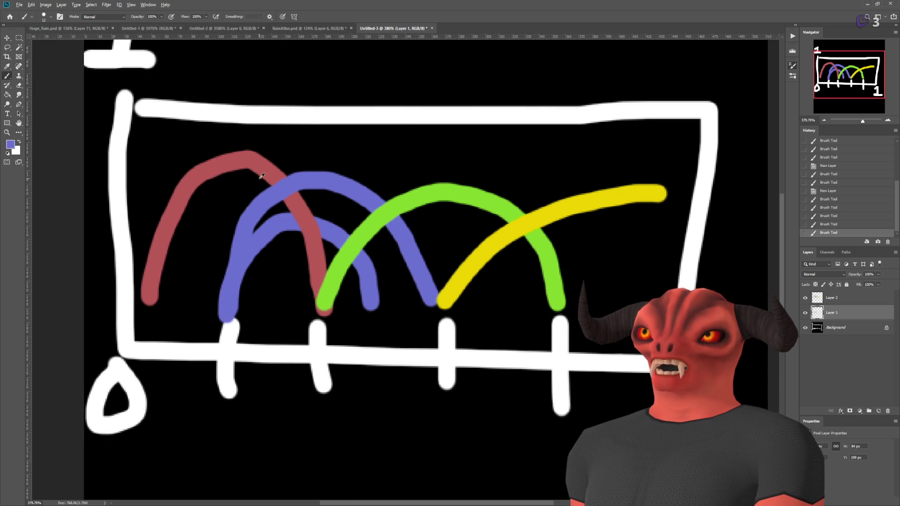
Try a second red arch and a rising red line, undoing back to the yellow curve
mouse_move(373, 309)
mouse_down()
mouse_move(382, 286)
mouse_move(520, 239)
mouse_move(538, 269)
mouse_up()
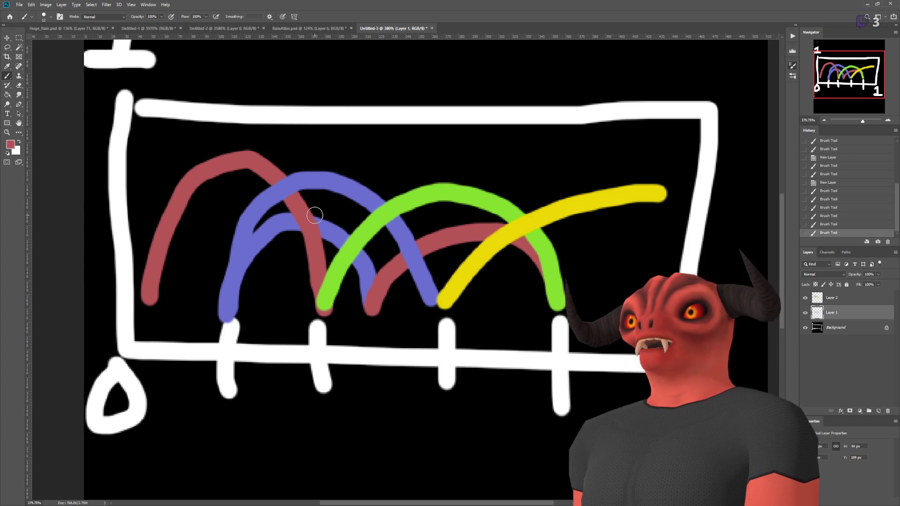
key(ctrl+z)
mouse_move(375, 304)
mouse_down()
mouse_move(394, 286)
mouse_move(687, 217)
mouse_up()
drag(443, 276, 222, 272)
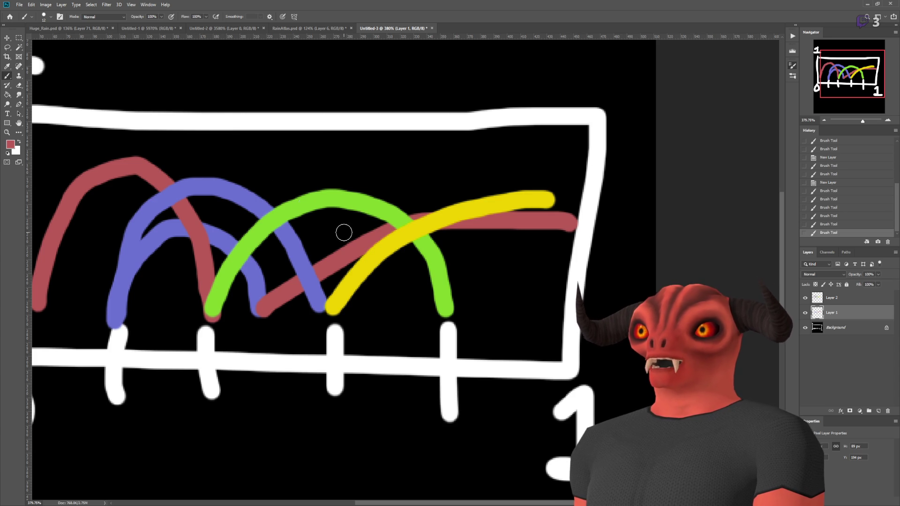
mouse_move(478, 207)
mouse_down()
mouse_move(217, 207)
mouse_move(209, 215)
mouse_move(294, 233)
mouse_up()
scroll(93, 220, up, 1)
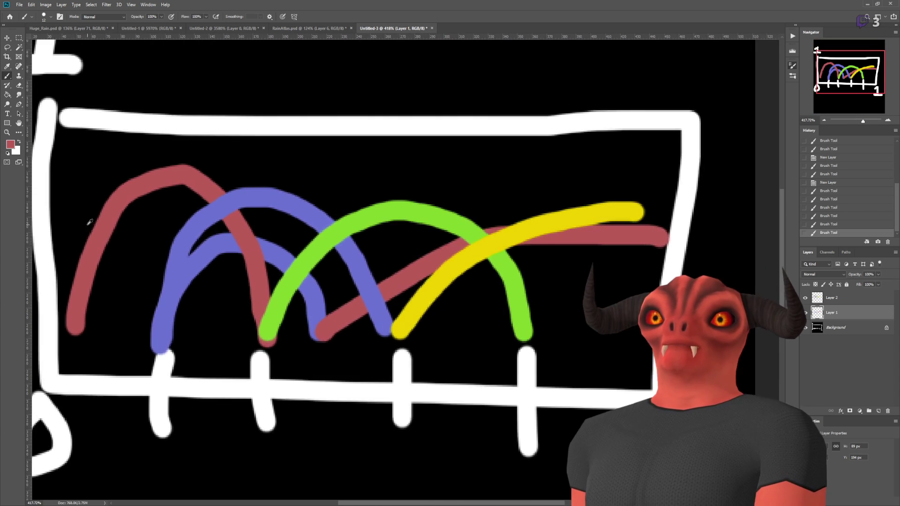
key(ctrl+z)
key(ctrl+z)
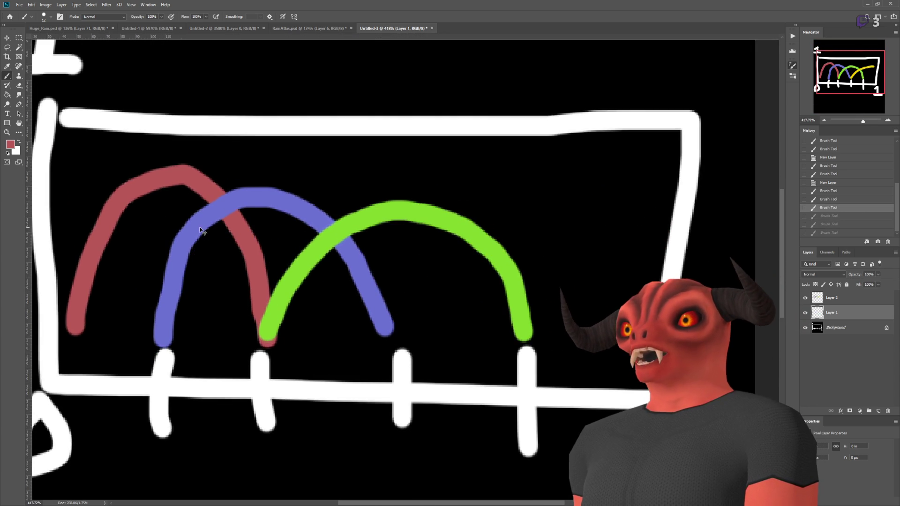
key(ctrl+z)
key(ctrl+shift+z)
Try a long red curve running flat across the top, then undo it
mouse_move(75, 306)
mouse_down()
mouse_move(176, 167)
mouse_move(607, 150)
mouse_move(702, 160)
mouse_up()
scroll(263, 115, down, 2)
scroll(187, 183, up, 1)
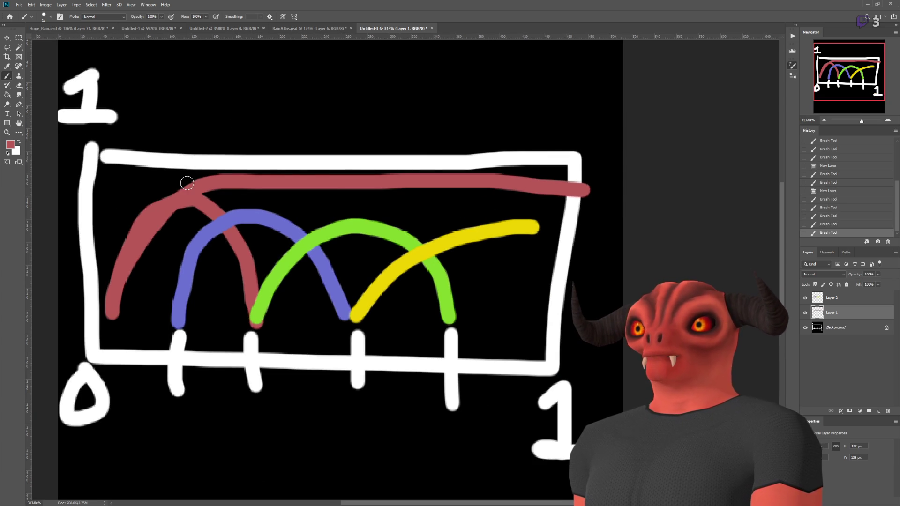
scroll(117, 197, up, 2)
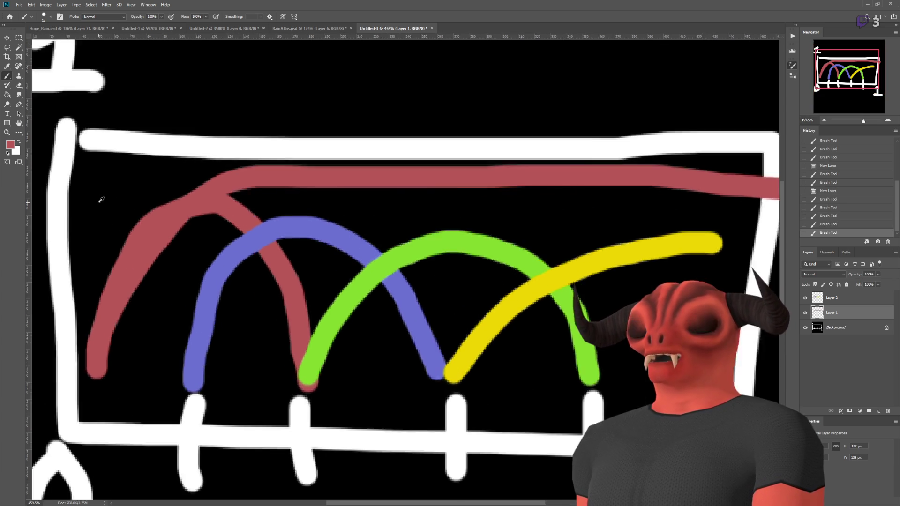
scroll(328, 211, down, 3)
scroll(359, 208, up, 2)
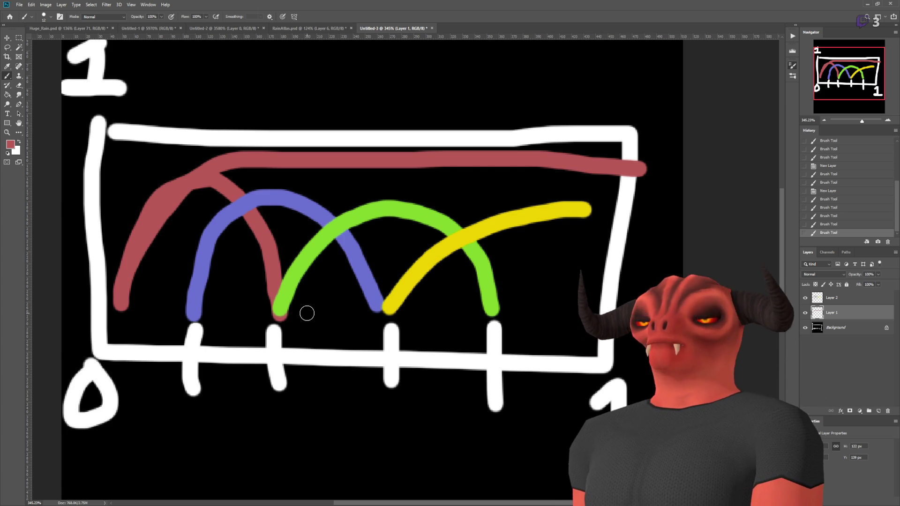
key(ctrl+z)
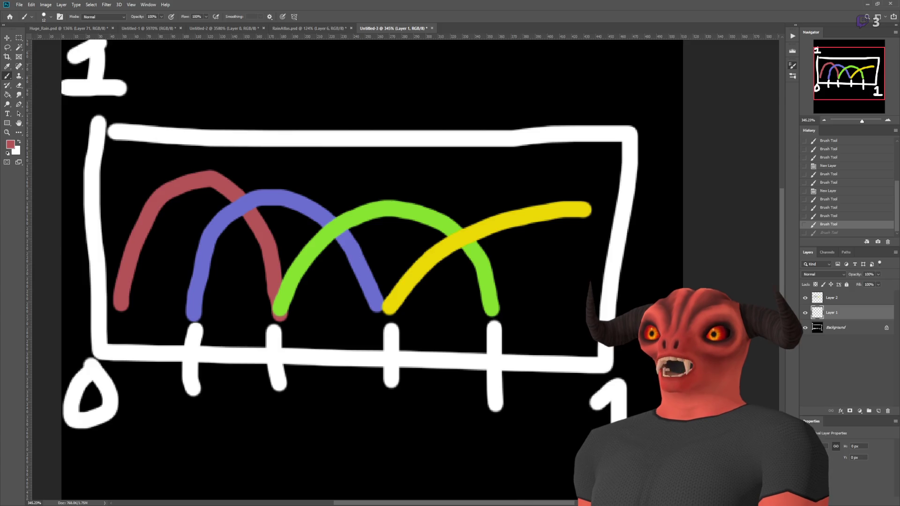
Bring WeatherScene.cs in Visual Studio to the front
key(alt+Tab)
scroll(332, 201, up, 10)
scroll(332, 201, down, 4)
scroll(328, 202, up, 5)
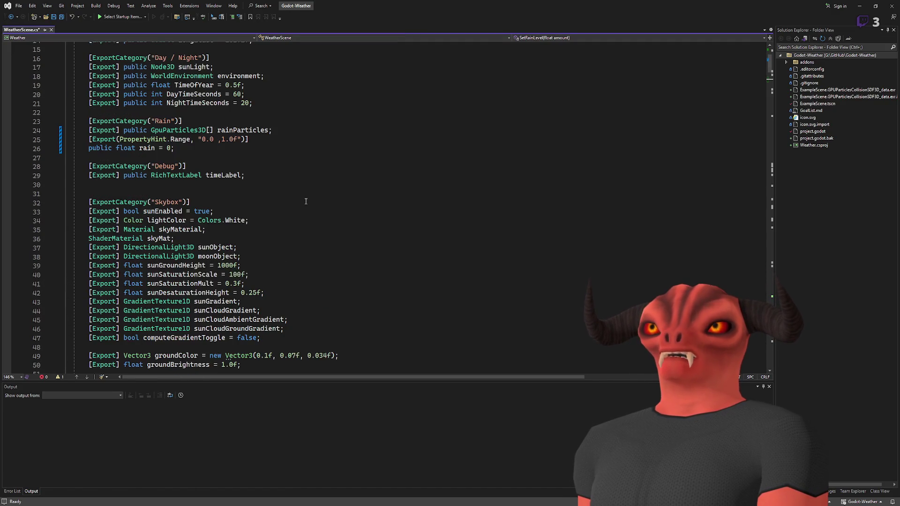
Duplicate the rainParticles line into an exported Curve2D[] rainCurves field, save, and return to Godot
click(178, 157)
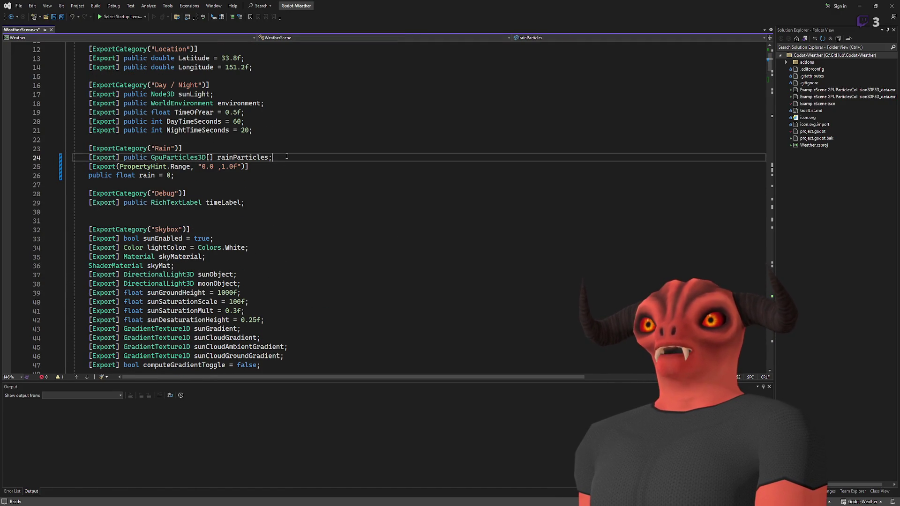
key(ctrl+d)
double_click(175, 159)
double_click(174, 167)
text(Curce)
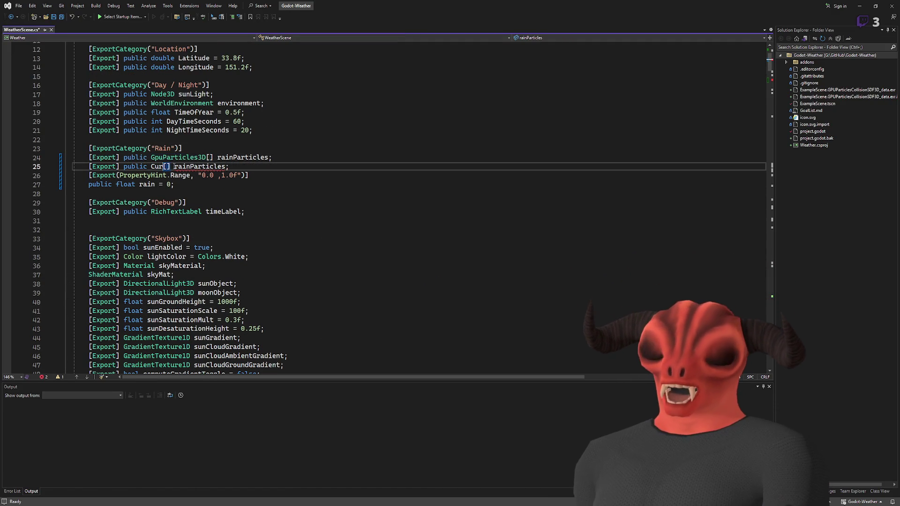
key(BackSpace)
key(BackSpace)
text(ve2D)
double_click(206, 166)
text(rainCurves)
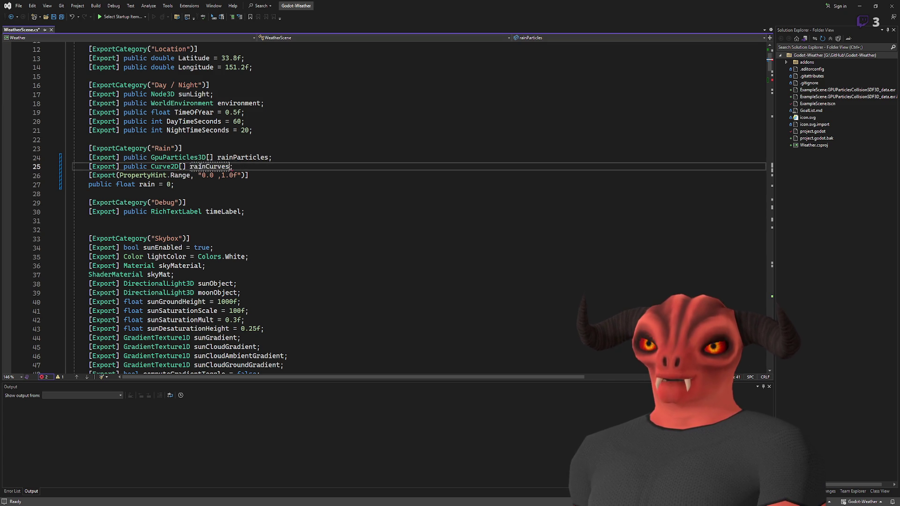
key(ctrl+s)
key(Down)
key(Down)
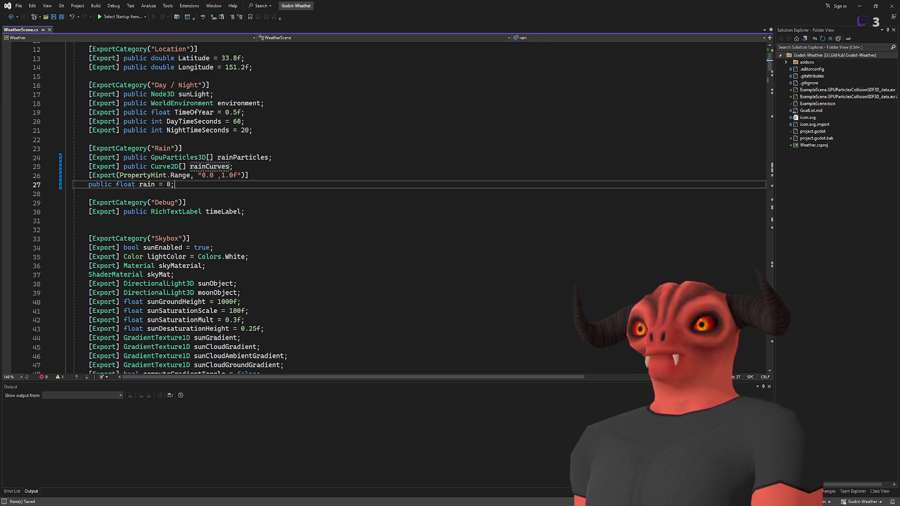
key(alt+Tab)
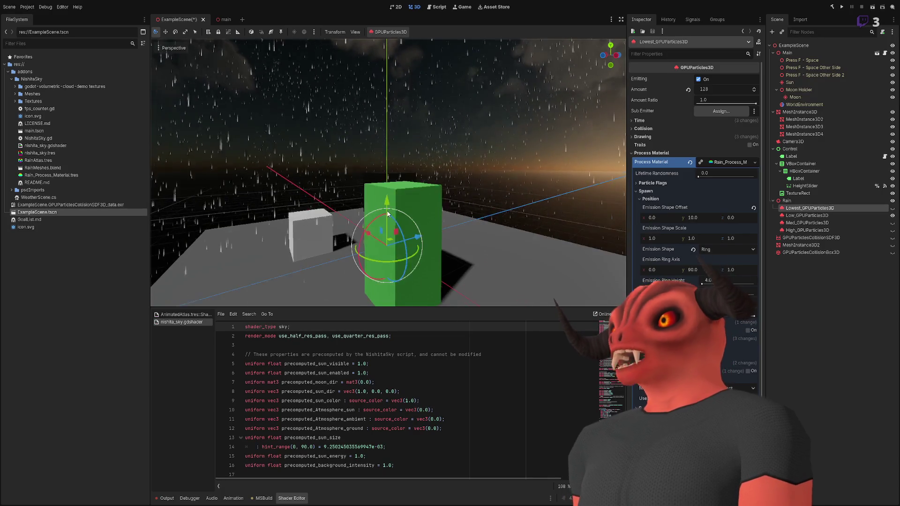
Rebuild the .NET project and select the Main node in the main scene
click(695, 153)
click(841, 7)
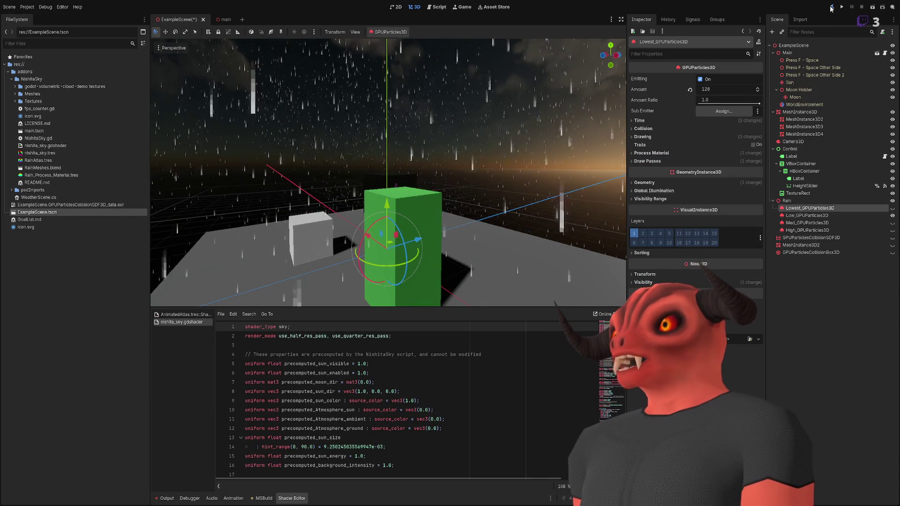
click(222, 20)
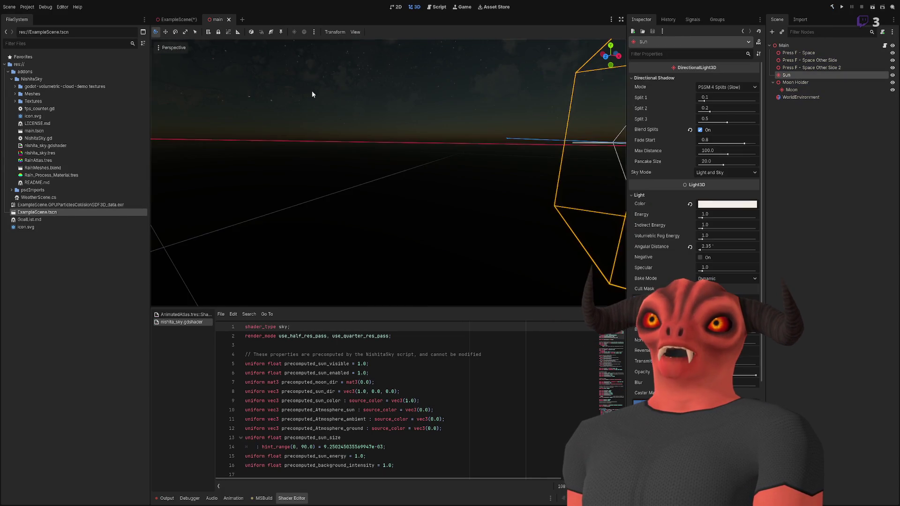
click(787, 45)
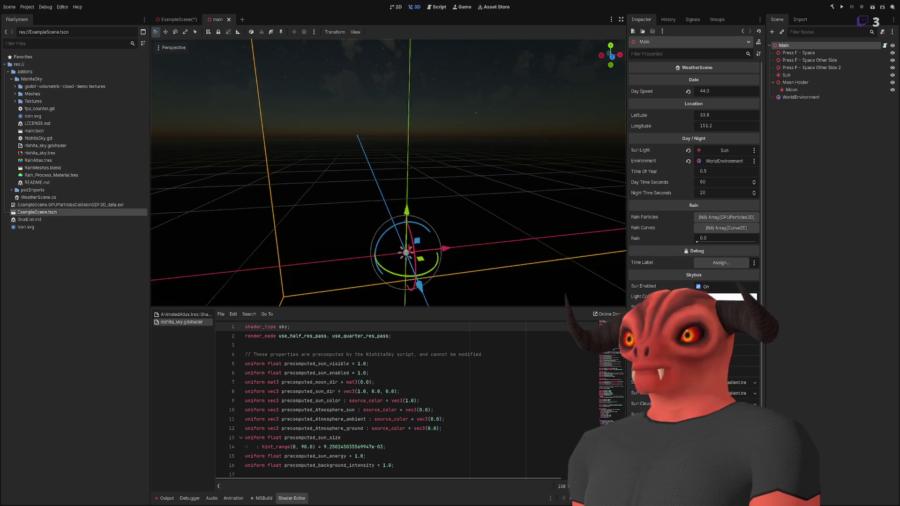
Initialise the Rain Curves array with 4 entries, then go back to the script
click(725, 228)
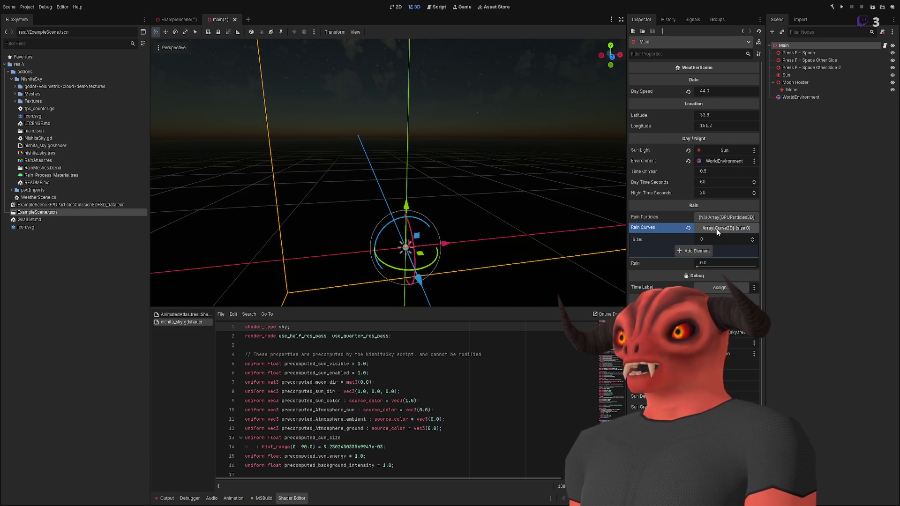
click(719, 239)
text(4)
key(Return)
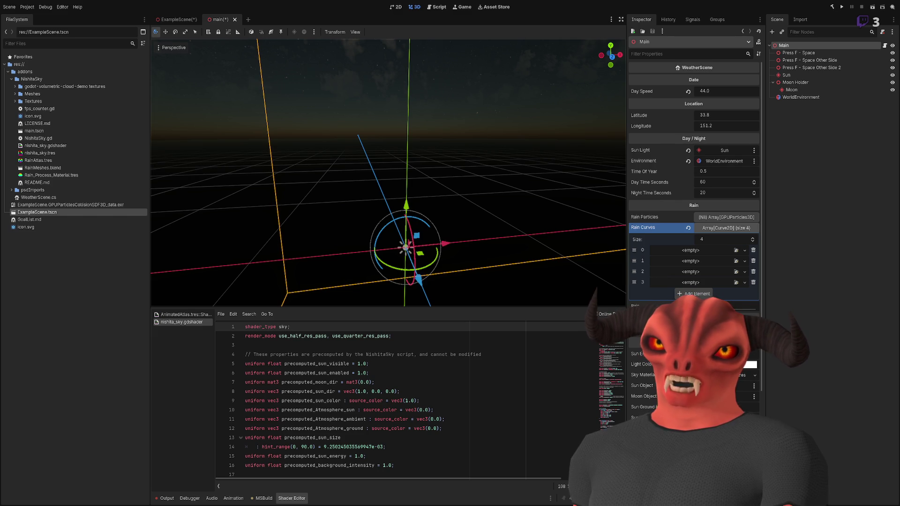
key(alt+Tab)
Make the rainCurves initialiser new Curve2D[4] and save the script
text([4)
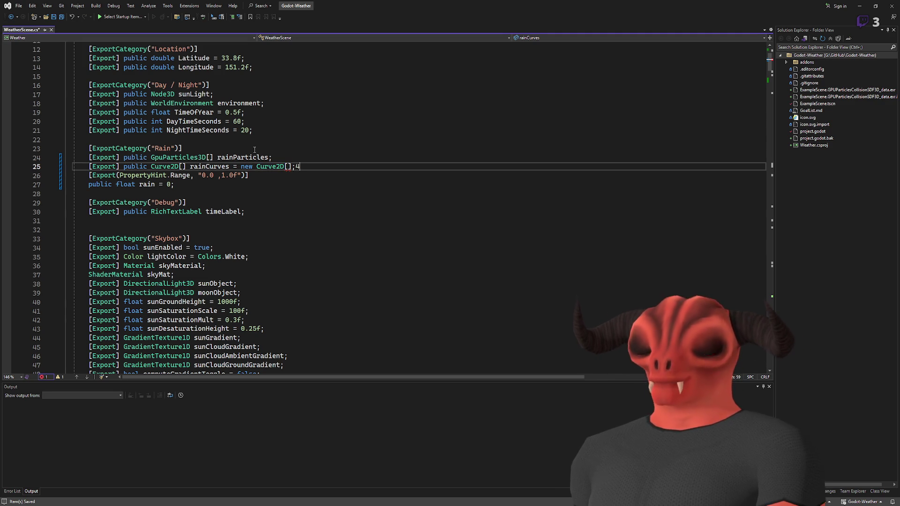
key(ctrl+s)
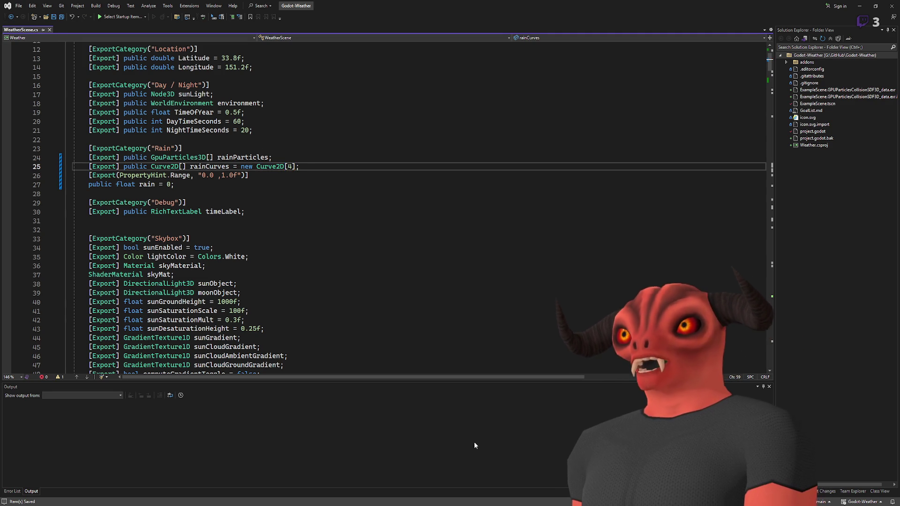
key(alt+Tab)
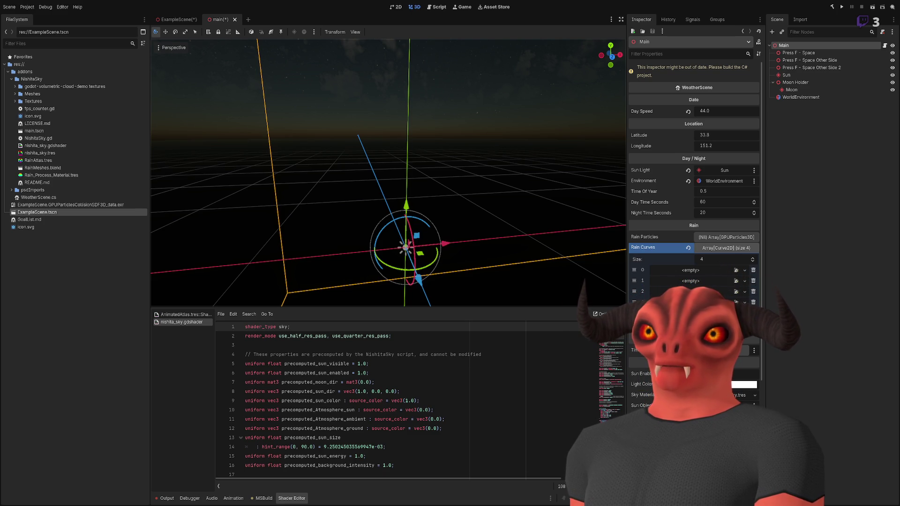
Initialise rainParticles as new GpuParticles3D[4], save, and return to Godot to rebuild
key(alt+Tab)
text(Ra)
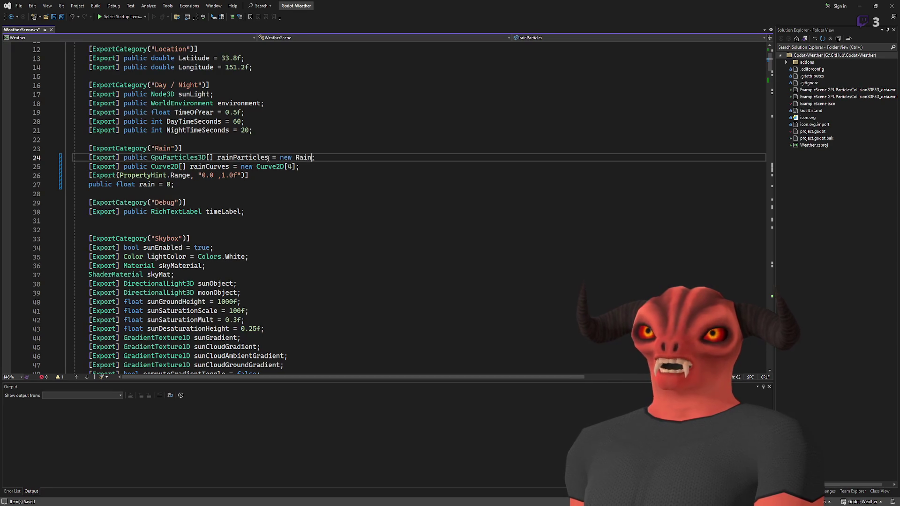
key(BackSpace)
key(BackSpace)
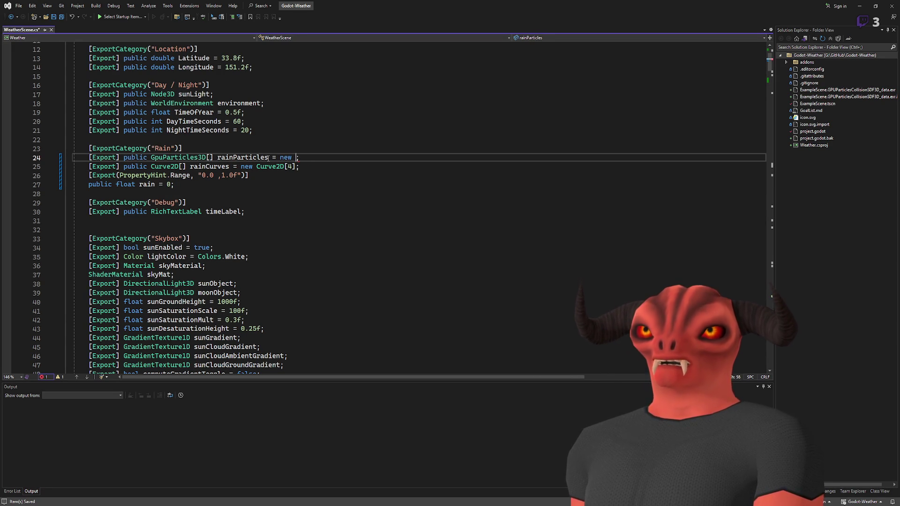
text(GpuParticles3D)
text([4])
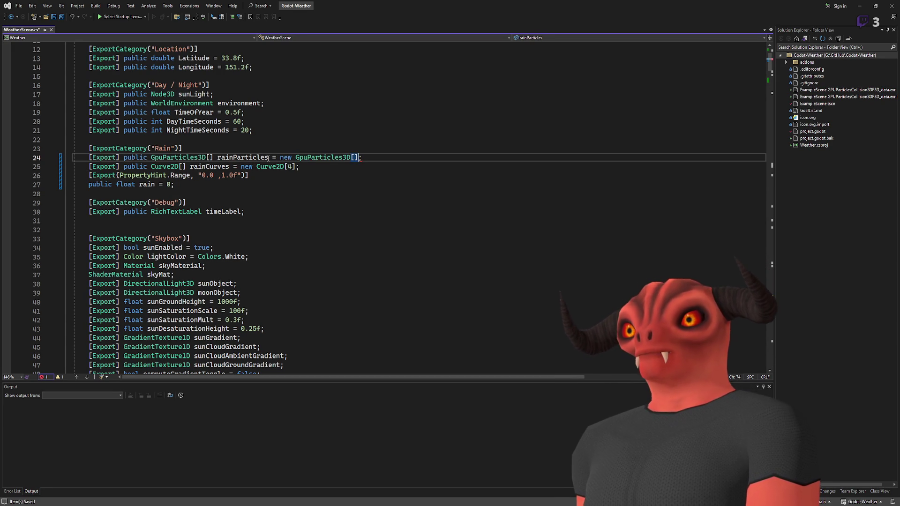
key(ctrl+s)
key(alt+Tab)
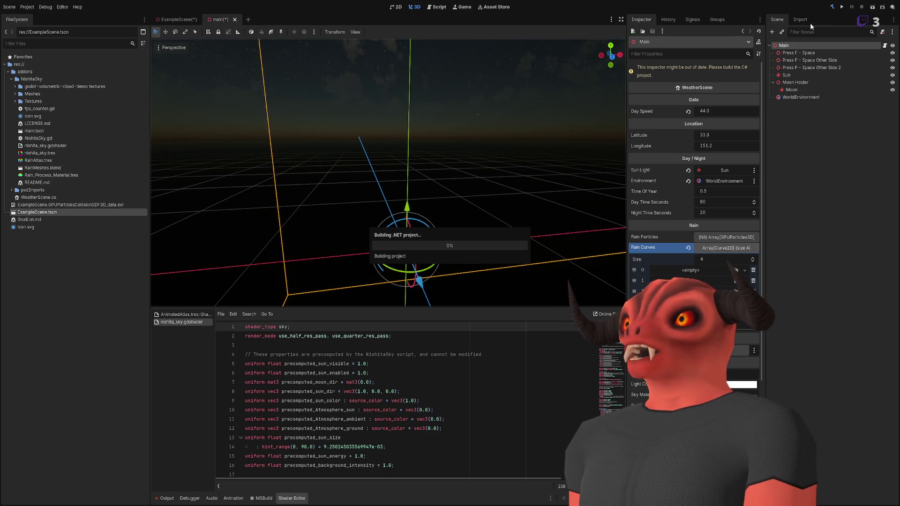
Expand Rain Particles to see four empty slots, inspect Rain Curves element 0, then return to the script
click(715, 218)
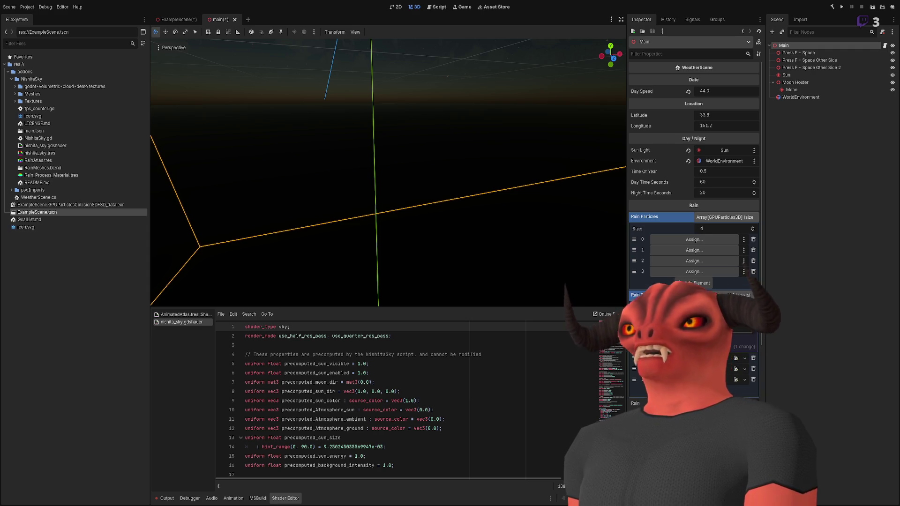
click(639, 339)
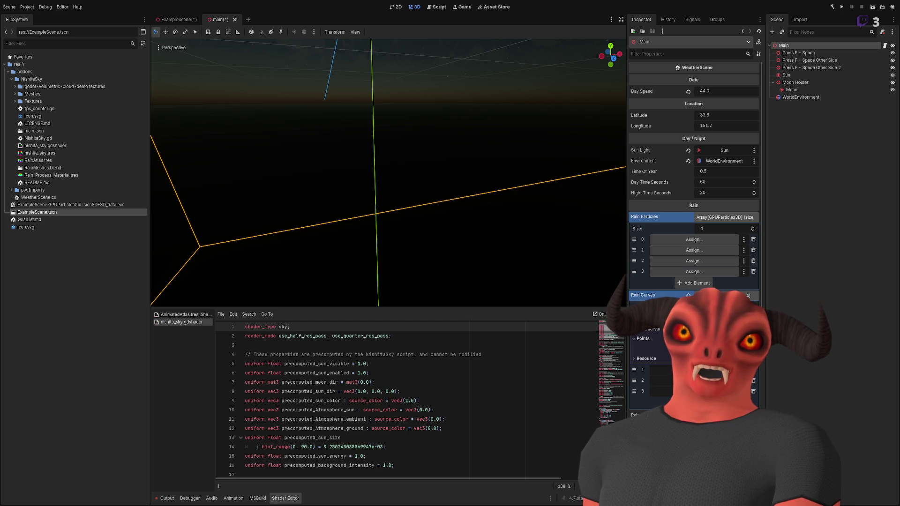
click(693, 317)
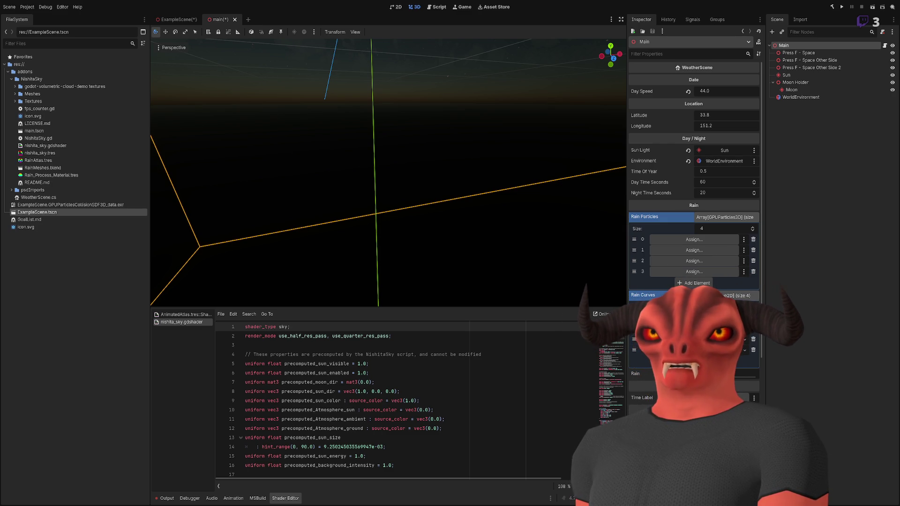
key(alt+Tab)
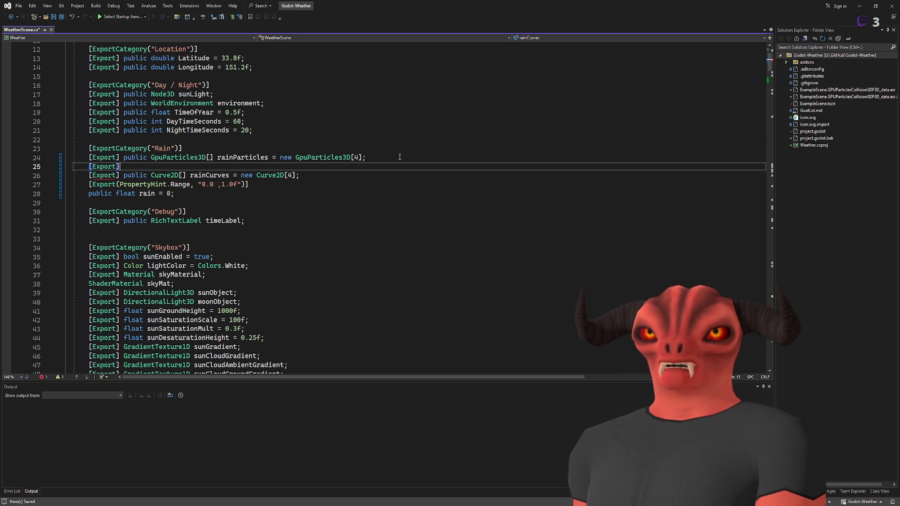
Start the exported public curver declaration and rebuild the C# project in Godot
text(public Curve2D curver;)
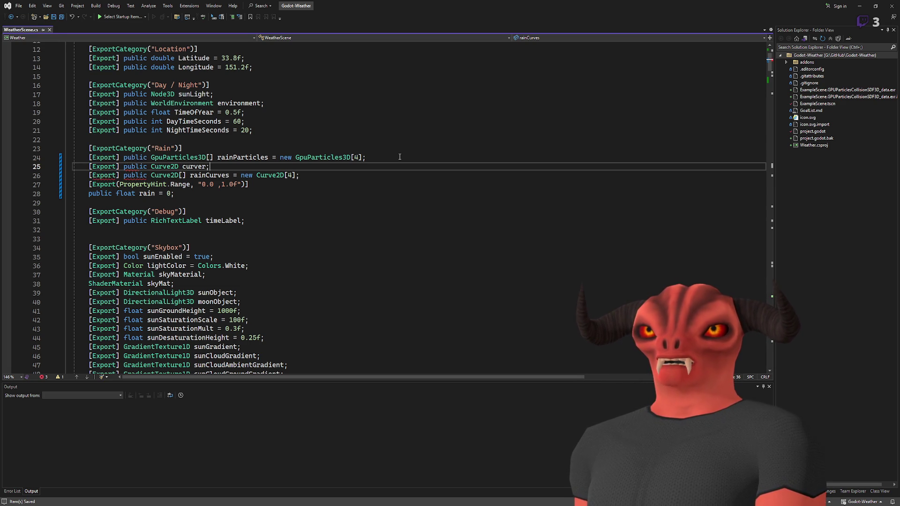
key(alt+Tab)
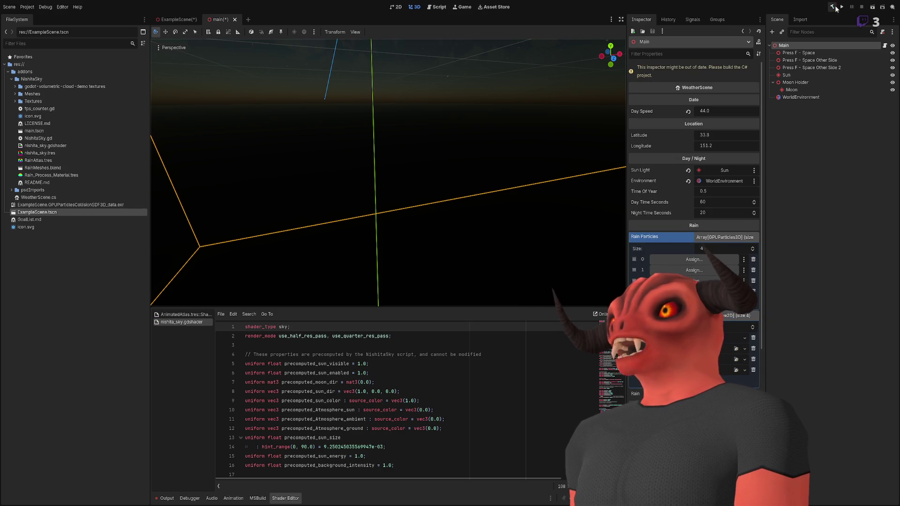
click(833, 7)
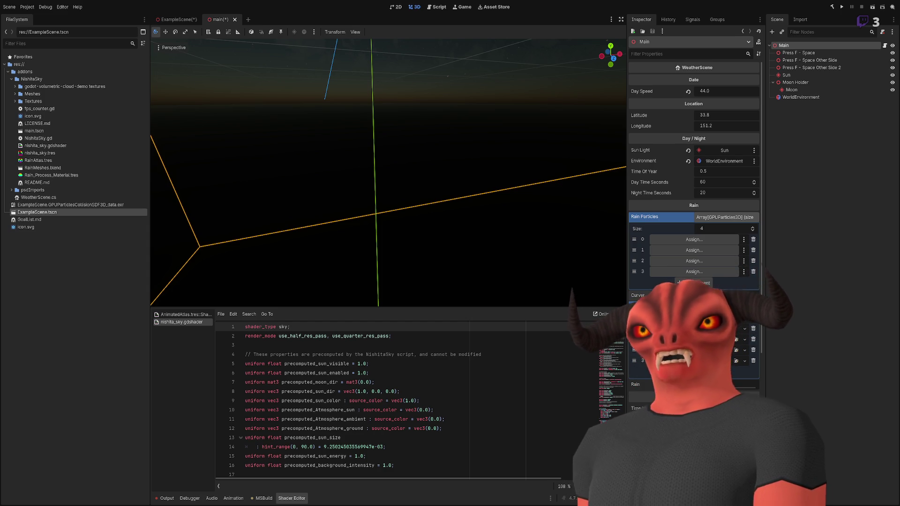
Change curver to Curve and rainCurves to new Curve[4], save, and return to Godot
key(alt+Tab)
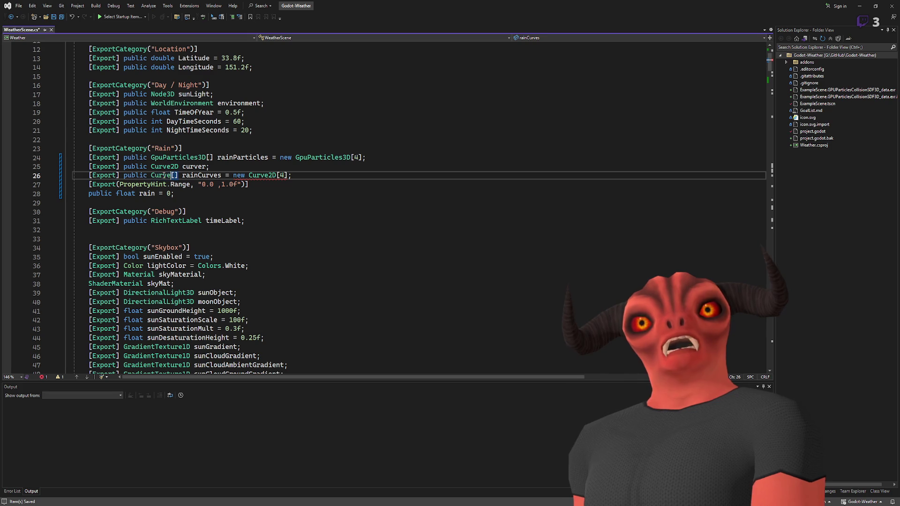
key(Up)
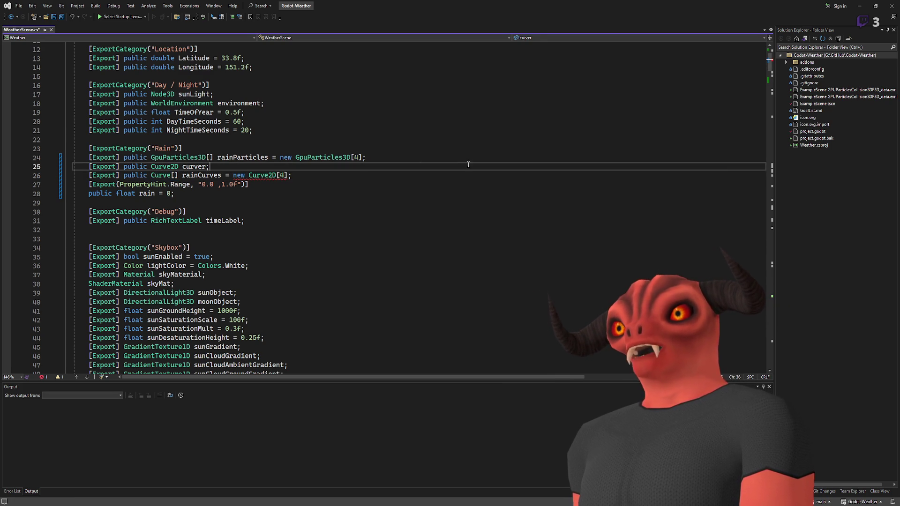
key(ctrl+z)
key(ctrl+z)
key(ctrl+z)
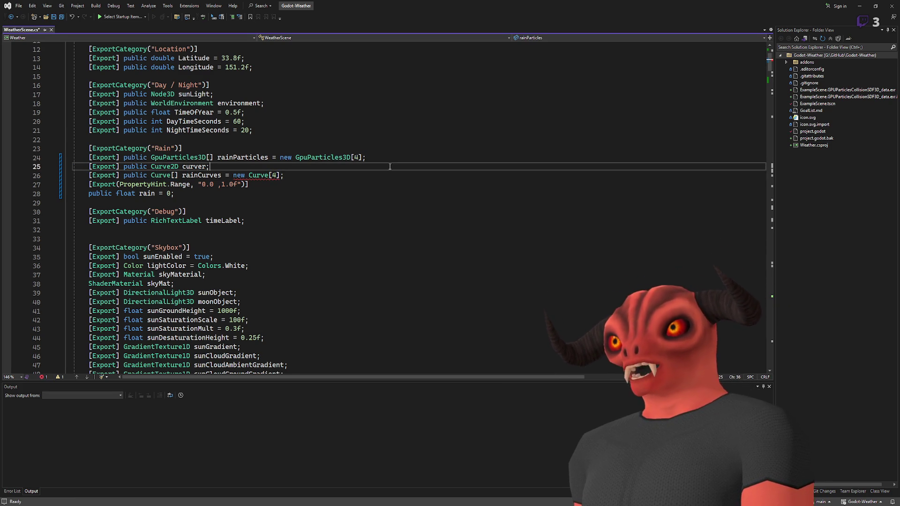
key(ctrl+z)
click(420, 184)
key(ctrl+s)
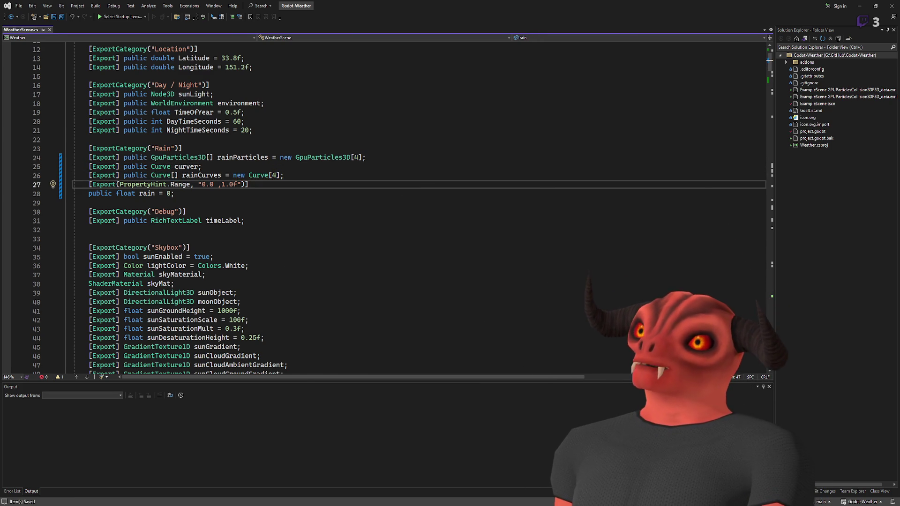
key(alt+Tab)
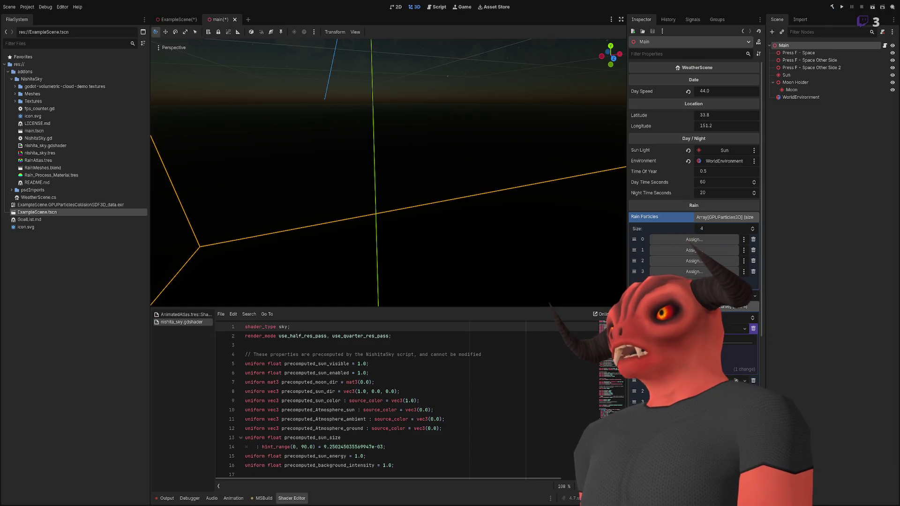
Remove the stray array element, expand the Curver curve editor, and reselect Main
click(753, 328)
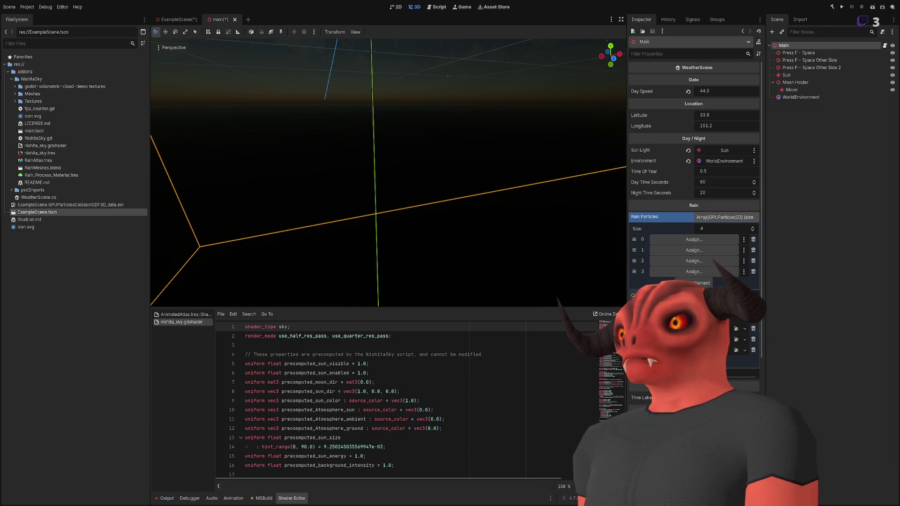
click(724, 295)
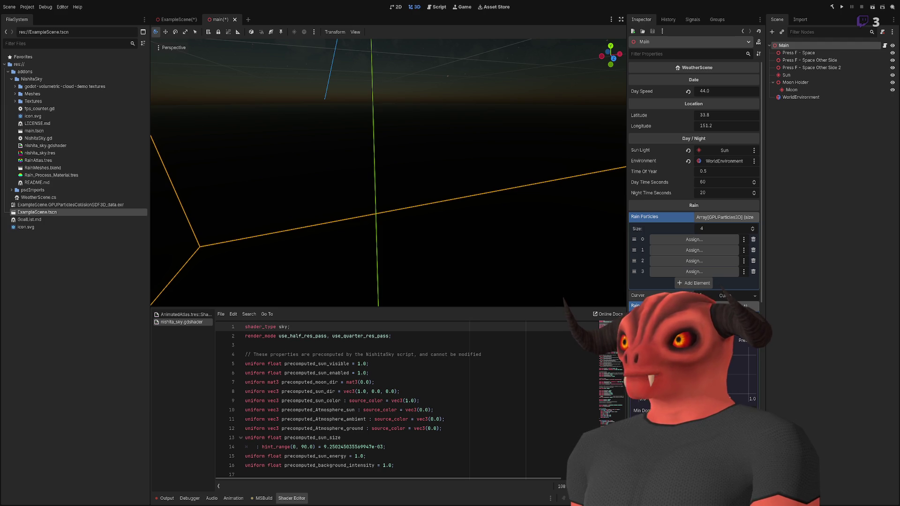
key(Escape)
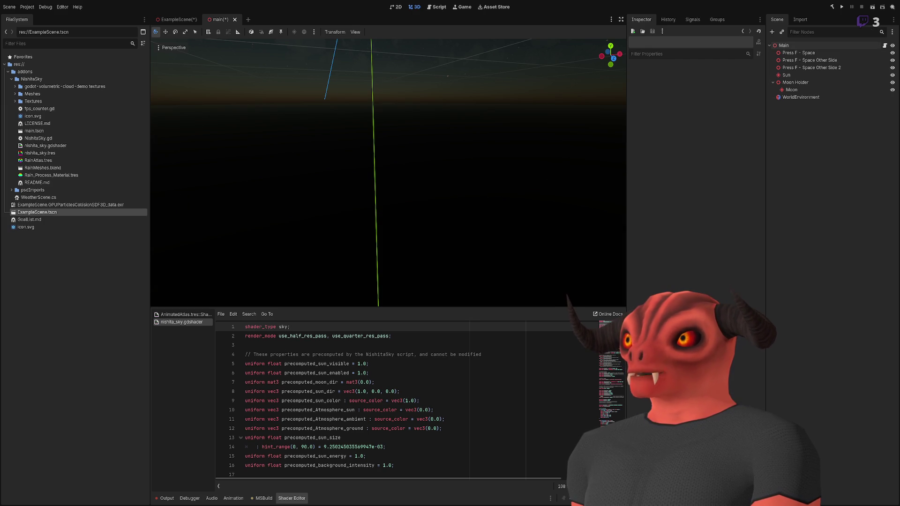
click(796, 45)
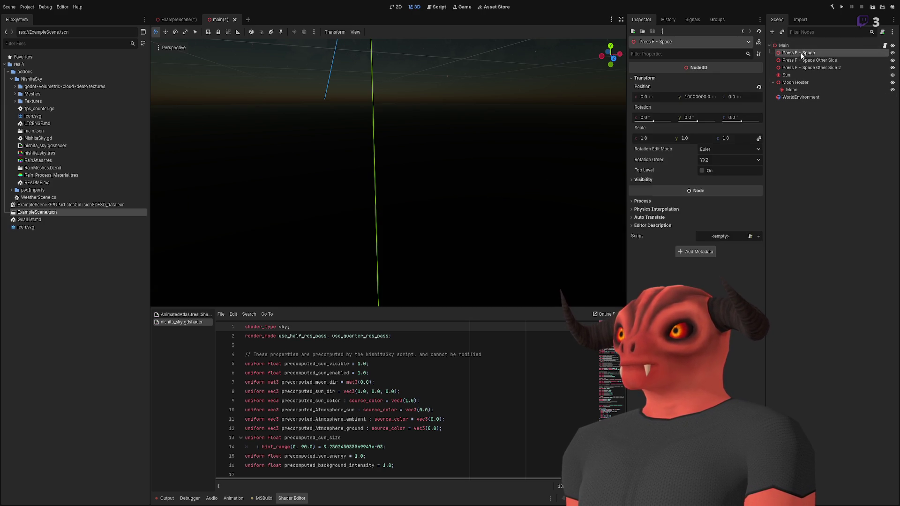
scroll(739, 114, up, 3)
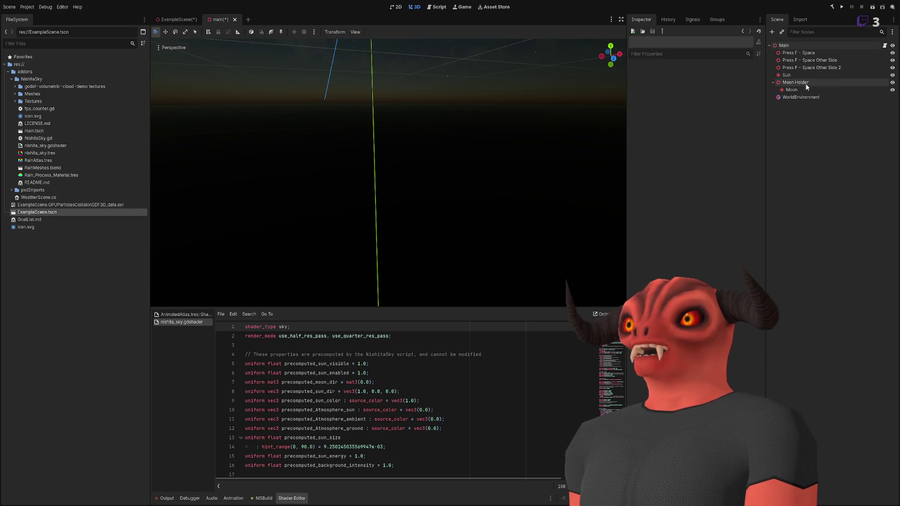
scroll(748, 271, up, 3)
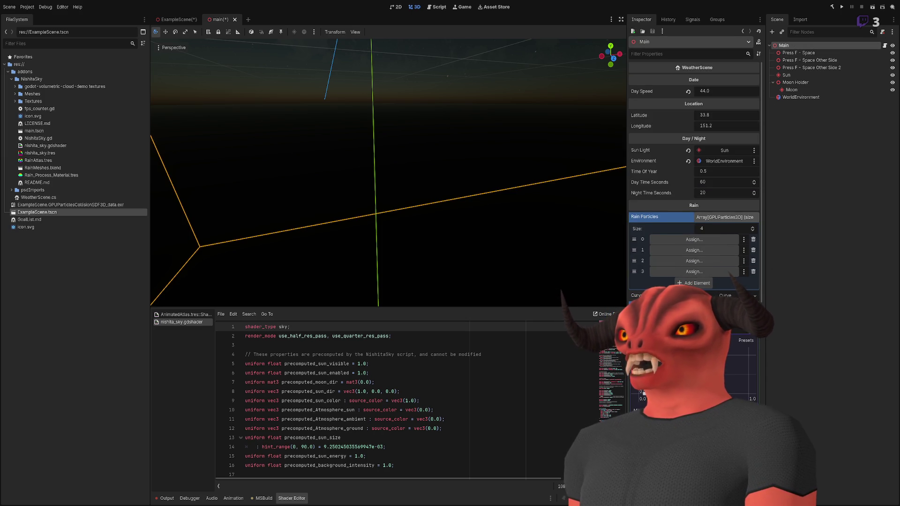
Widen the inspector, scroll to the Rain Curves editor, then switch to the Photoshop sketch
scroll(693, 234, down, 2)
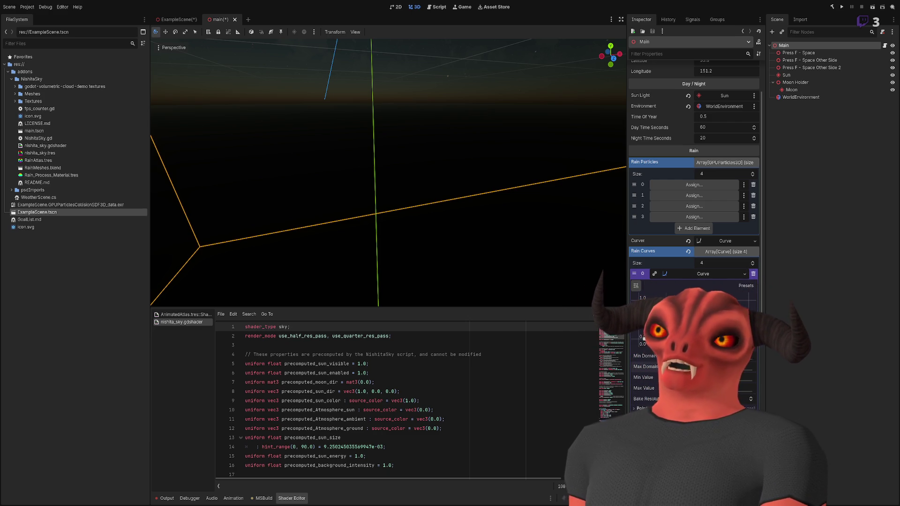
scroll(693, 187, up, 3)
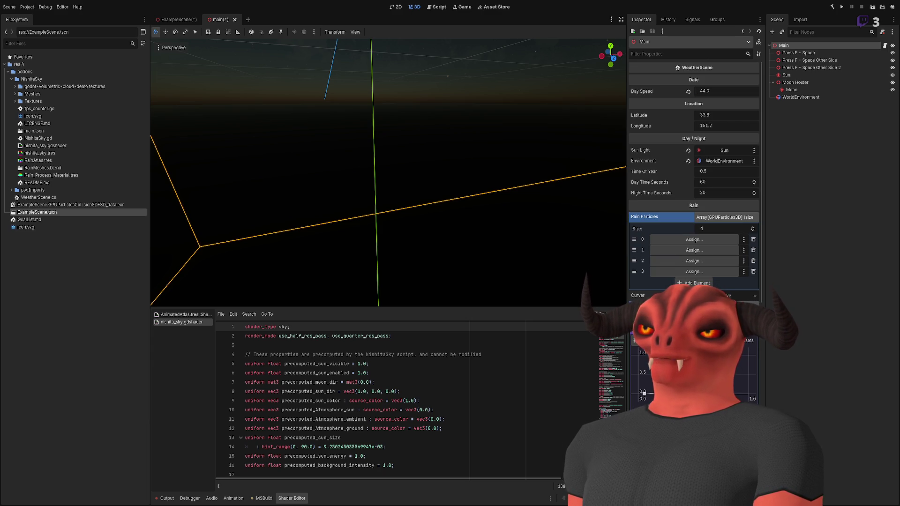
drag(625, 382, 623, 382)
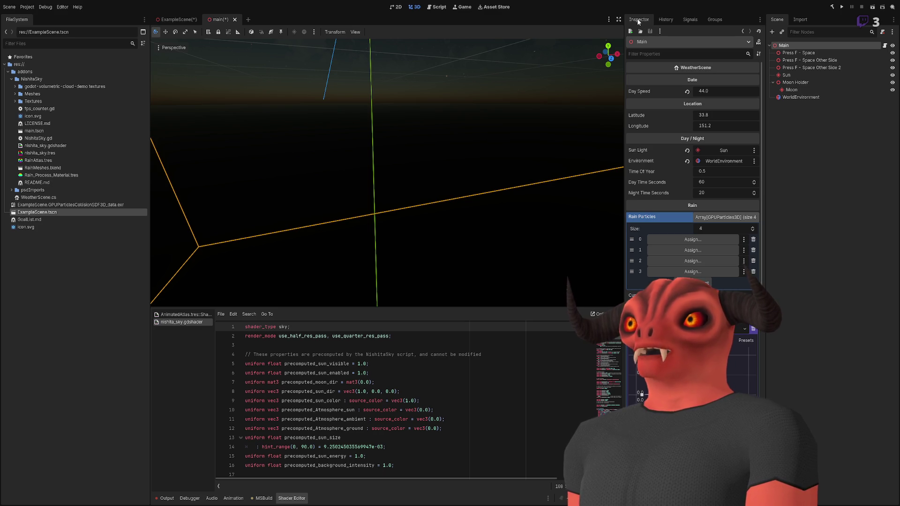
key(ctrl+shift+F11)
key(ctrl+shift+F11)
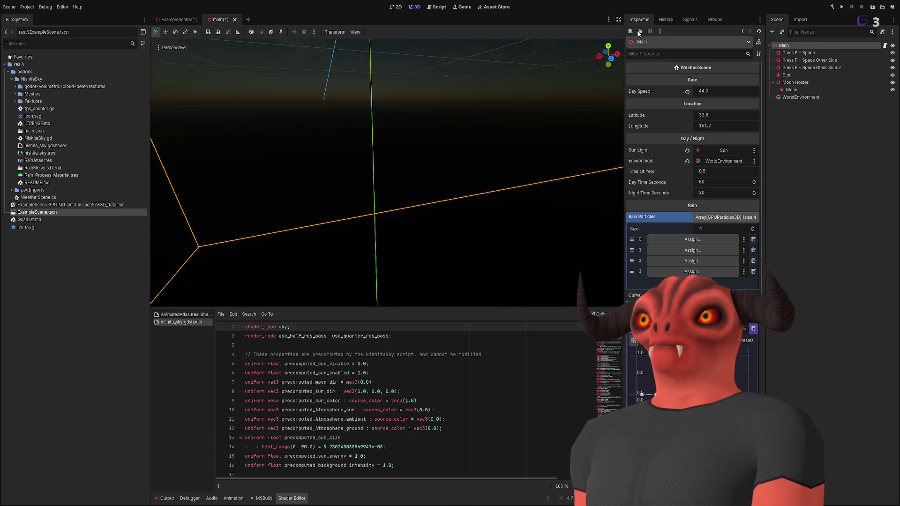
scroll(693, 188, down, 3)
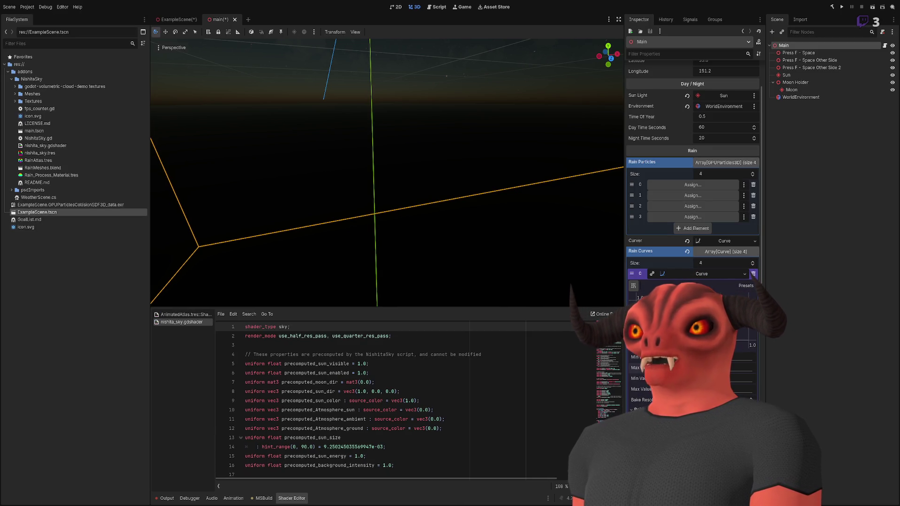
scroll(692, 211, down, 3)
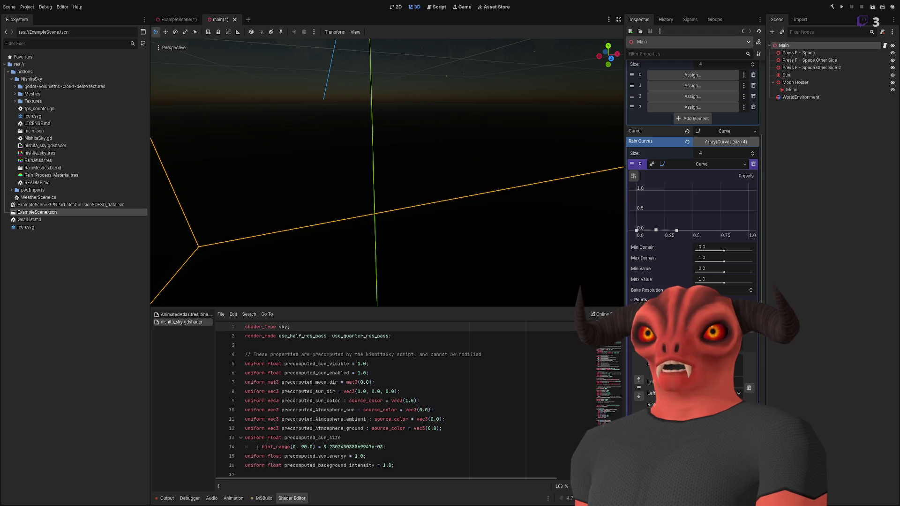
key(alt+Tab)
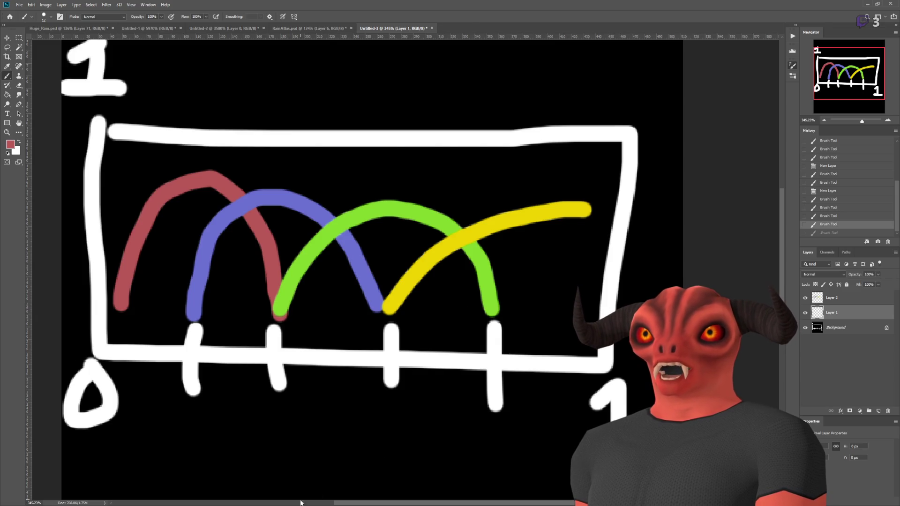
Leave the Photoshop curve sketch and return to the Godot editor
key(alt+Tab)
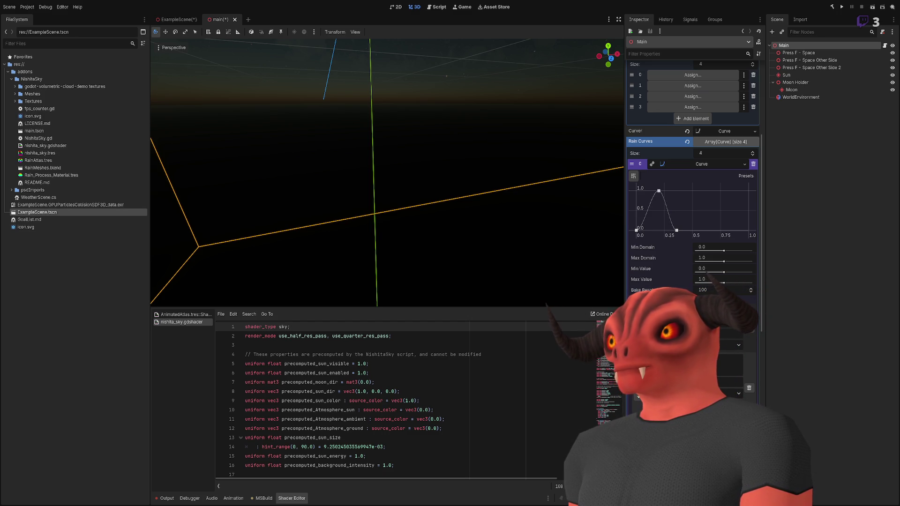
Drag element 0's last curve point right so the curve drops to 0 near 0.35
drag(676, 300, 682, 272)
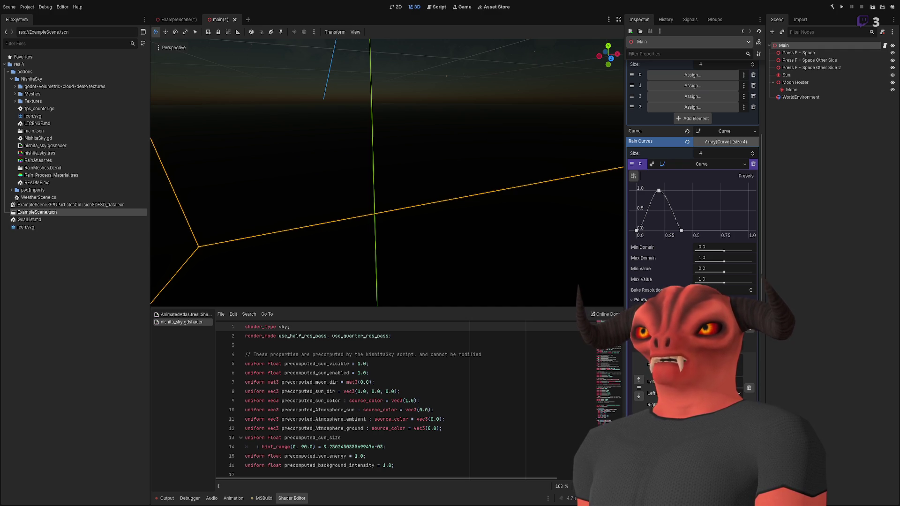
Give element 1 a New Curve shaped to peak at 1.0 around 0.4, then add a New Curve to element 2
click(706, 165)
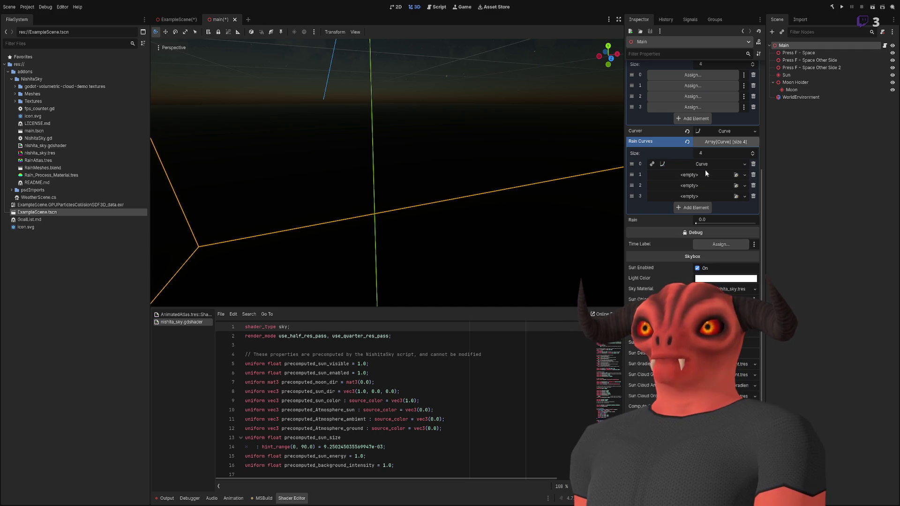
click(698, 175)
click(673, 184)
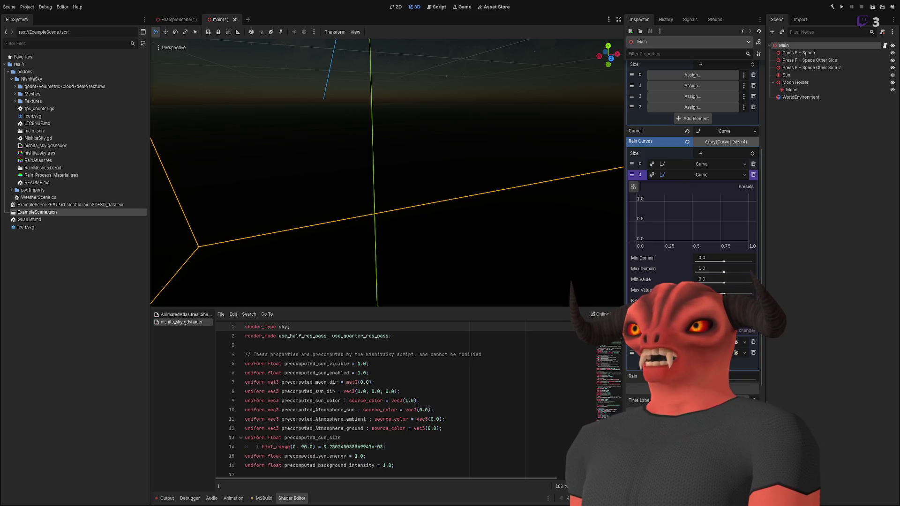
click(635, 240)
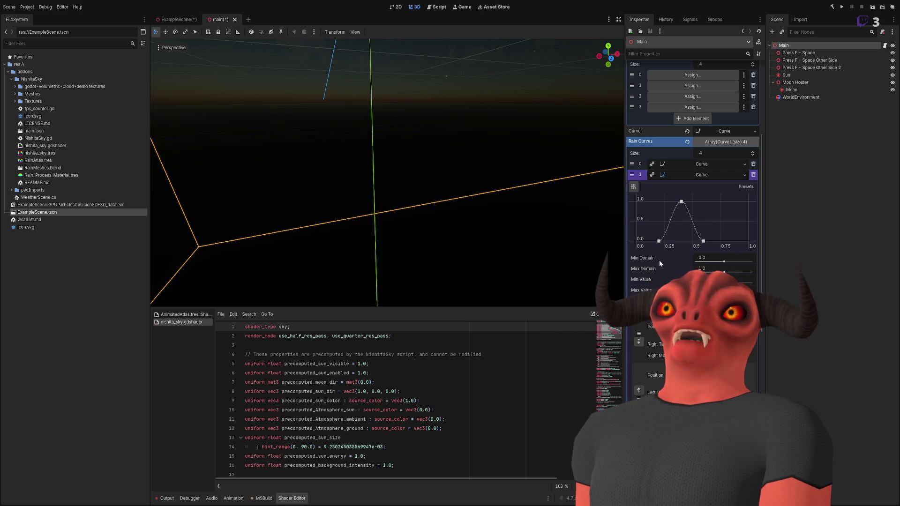
click(702, 174)
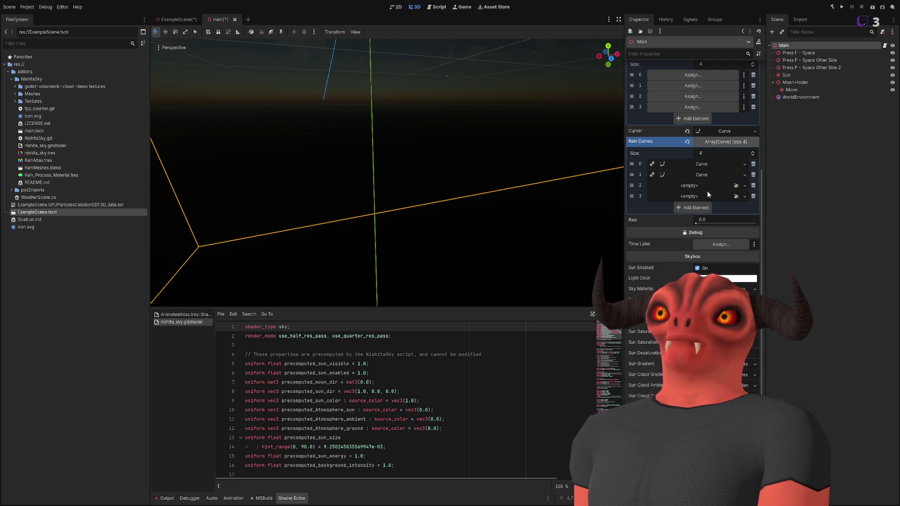
click(701, 185)
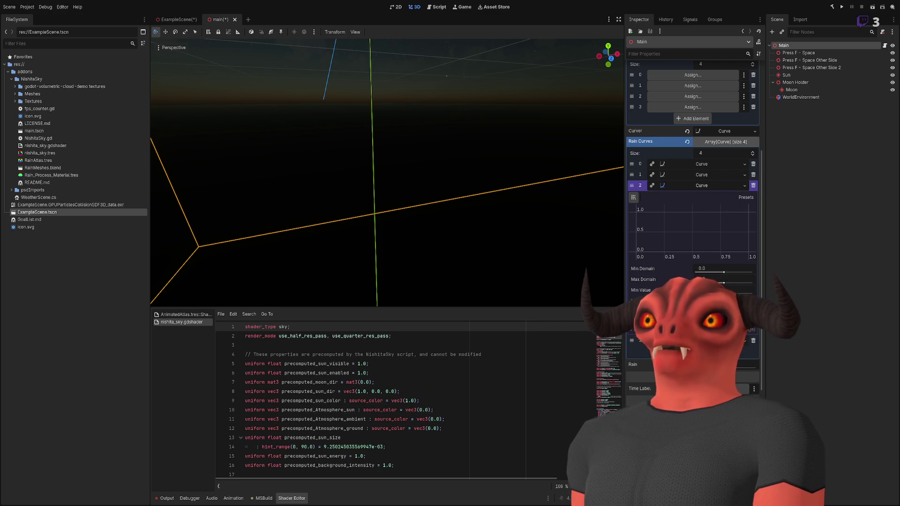
Add an end point at 1.0 to element 2's curve
scroll(694, 304, down, 2)
scroll(693, 188, up, 2)
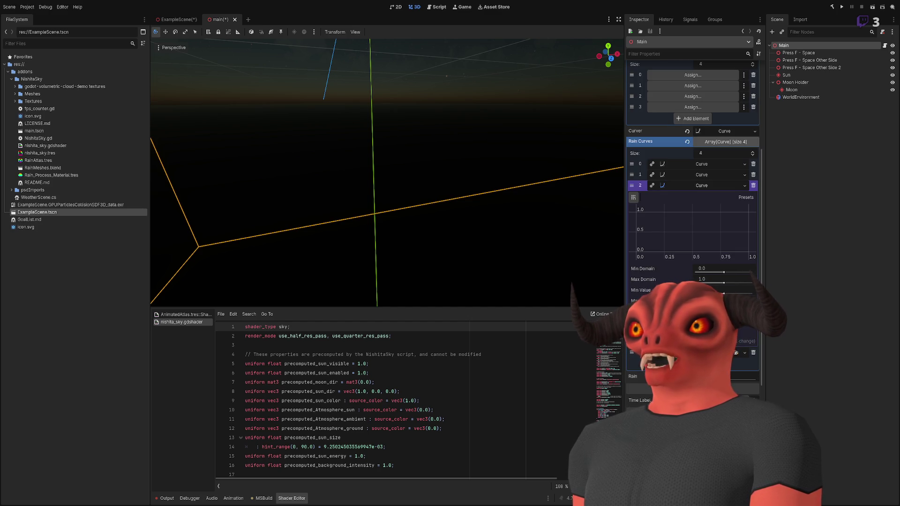
click(748, 252)
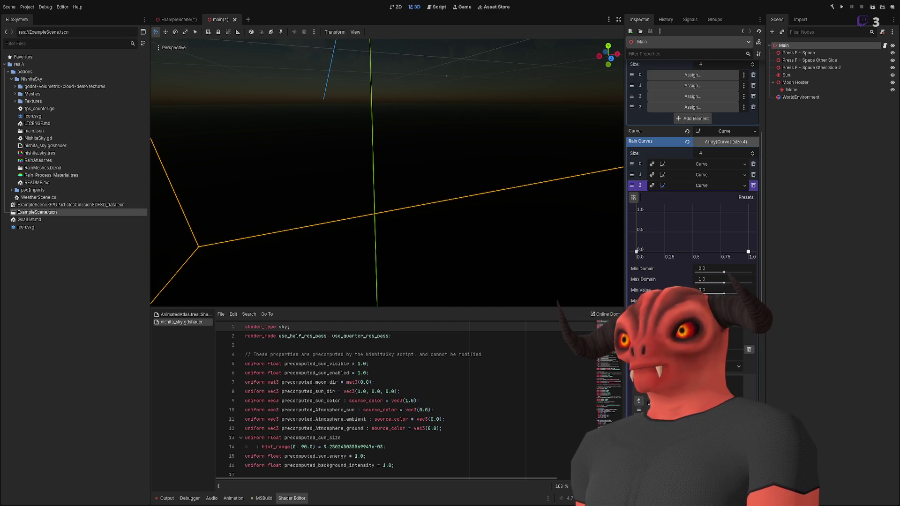
scroll(693, 210, down, 6)
scroll(692, 211, up, 4)
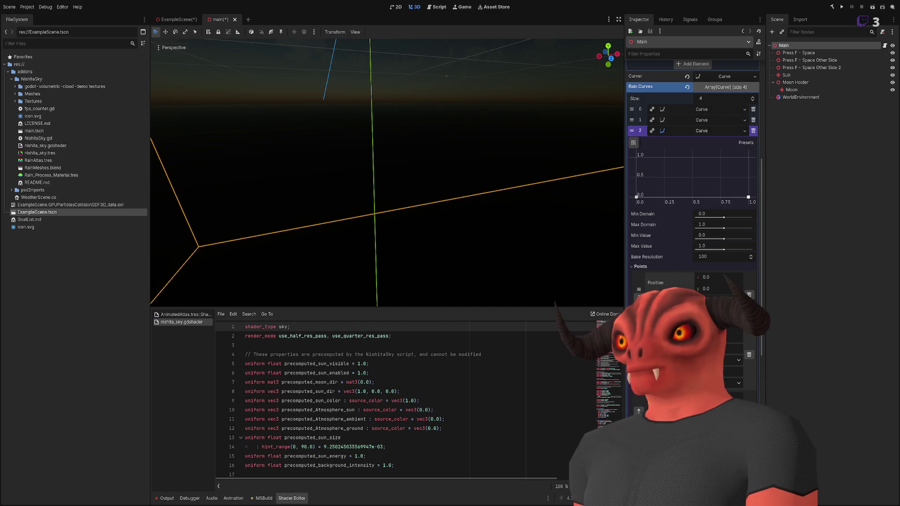
Set element 2's curve point positions to 0.4 and 0.6, with the peak height at 1
click(706, 277)
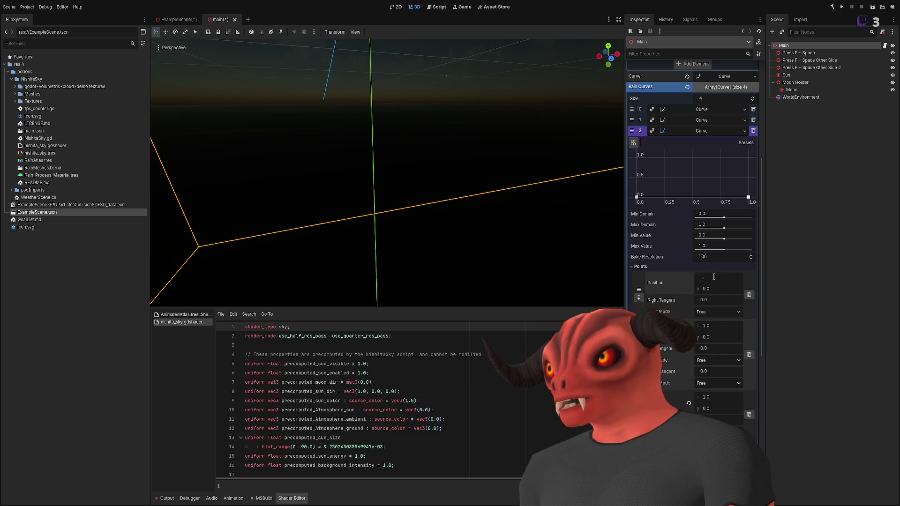
text(4)
key(Return)
click(715, 324)
text(0.6)
key(Return)
click(708, 336)
text(1)
key(Return)
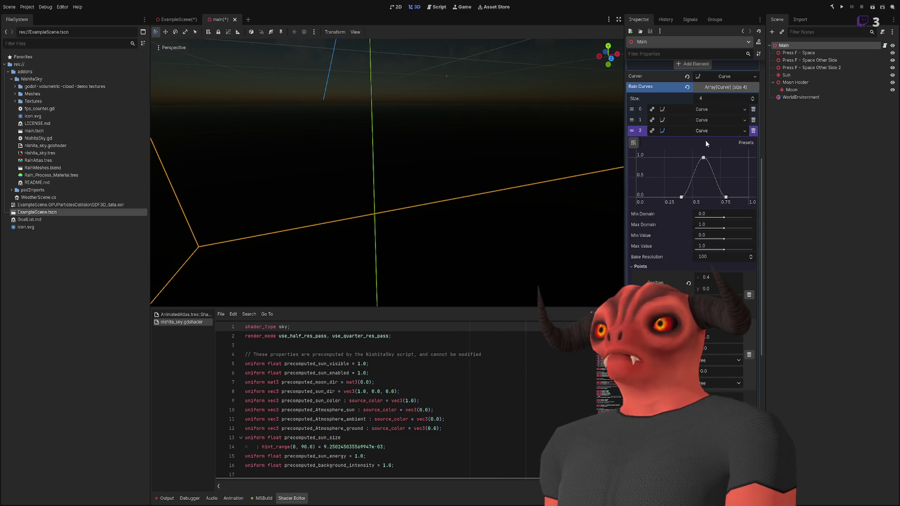
click(707, 132)
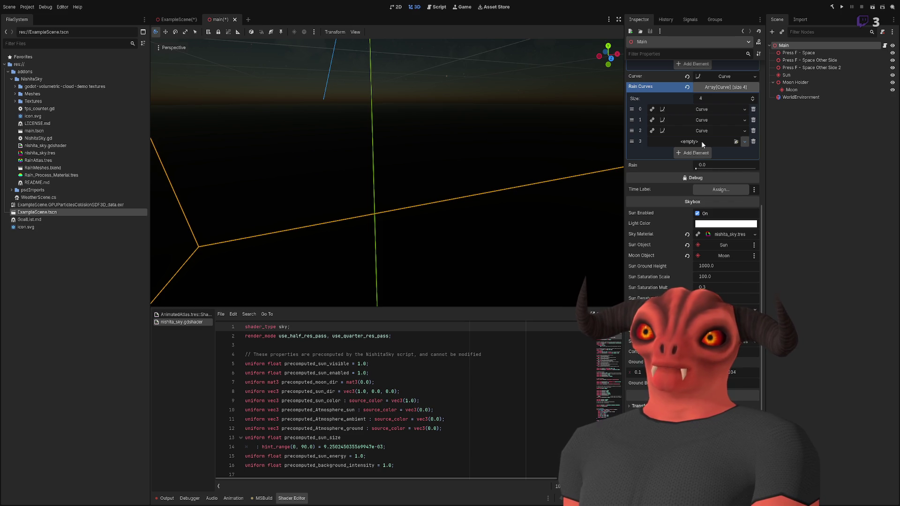
Give element 3 a New Curve with points at the start, near 0.75 and at 1.0
click(701, 142)
click(710, 153)
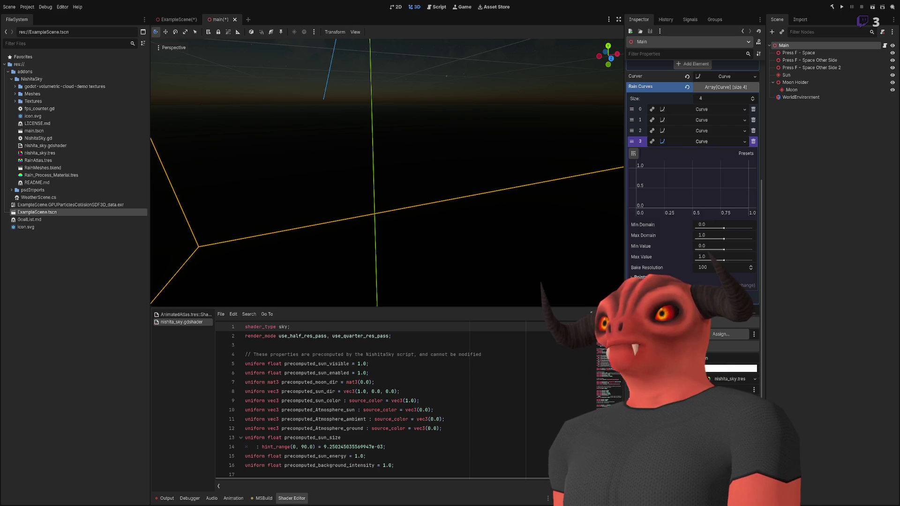
click(686, 276)
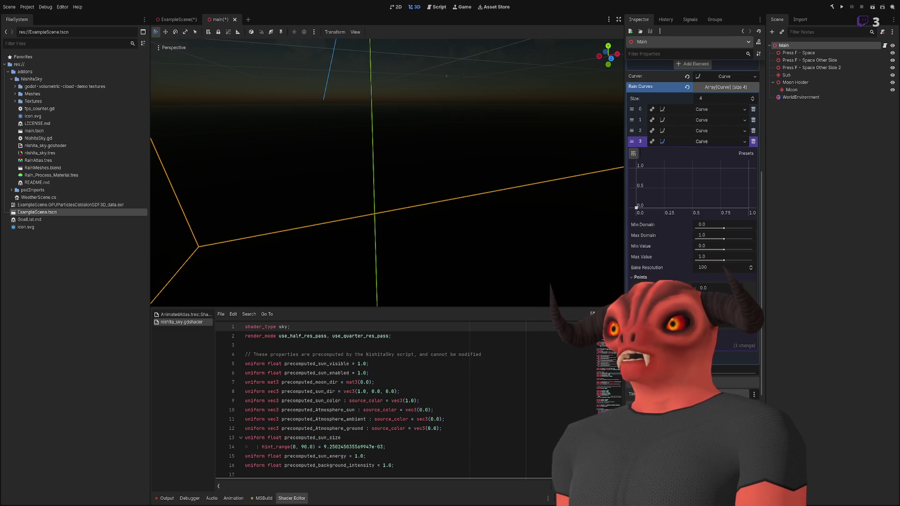
click(692, 333)
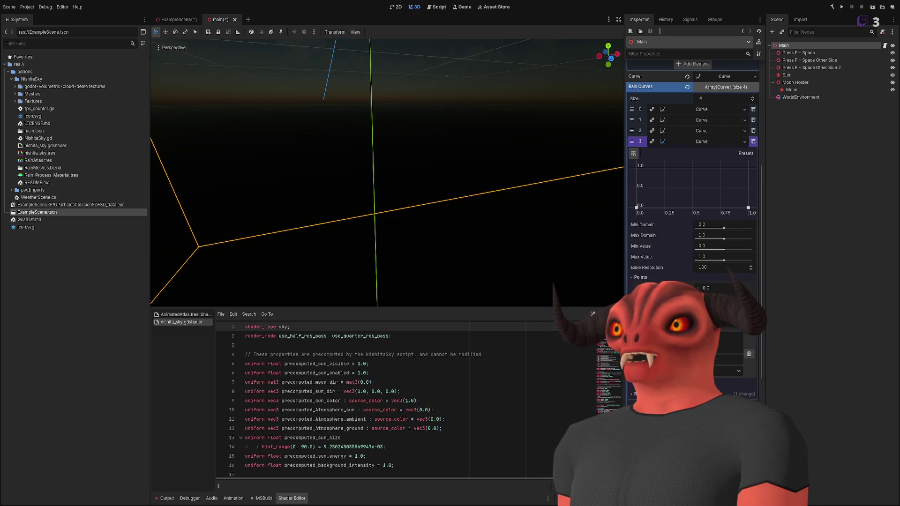
click(711, 287)
click(714, 367)
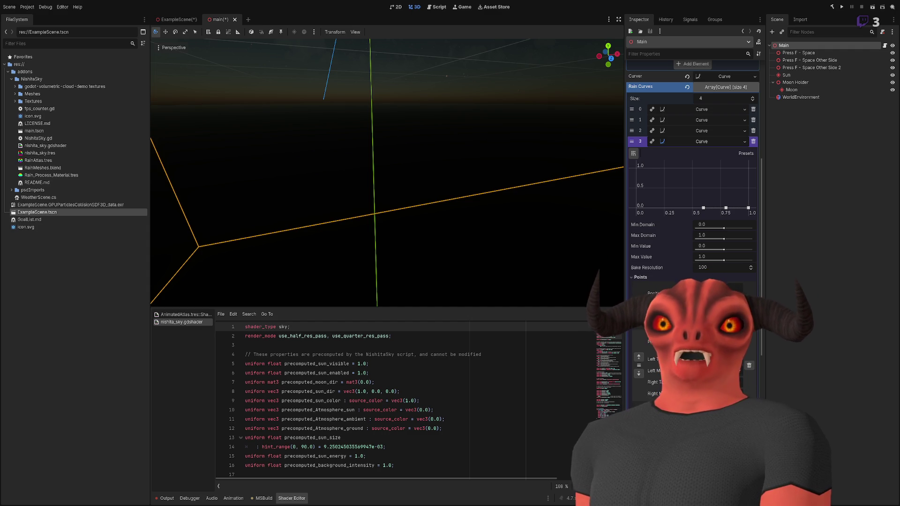
key(alt+Tab)
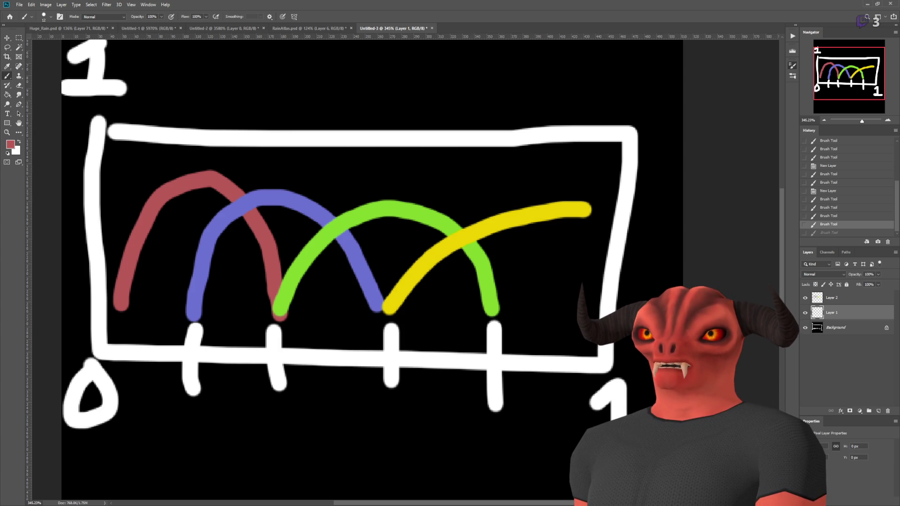
Adjust element 3's curve in Godot, then draw and undo a trial red horizontal line in Photoshop
key(alt+Tab)
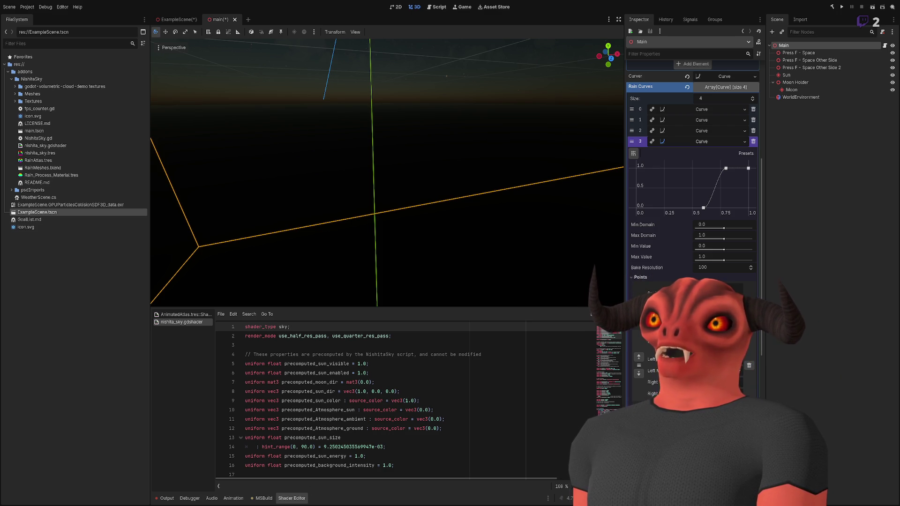
key(alt+Tab)
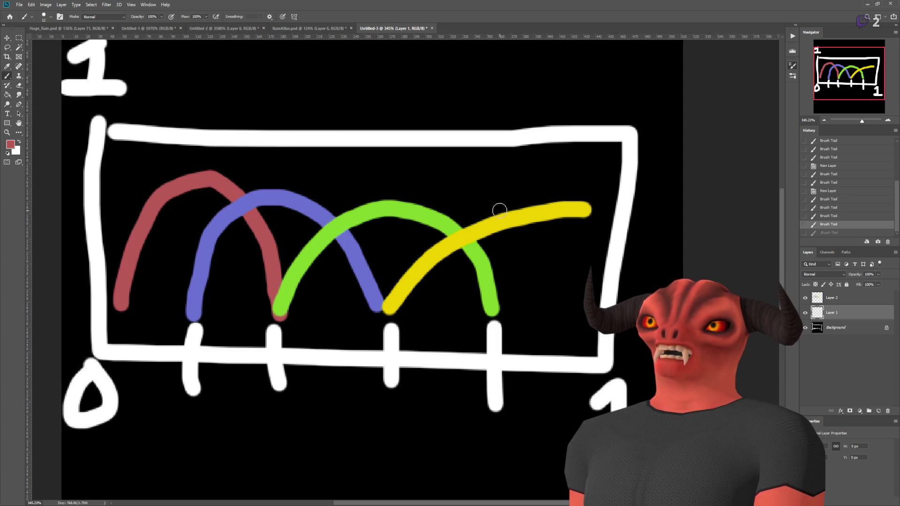
drag(490, 226, 622, 229)
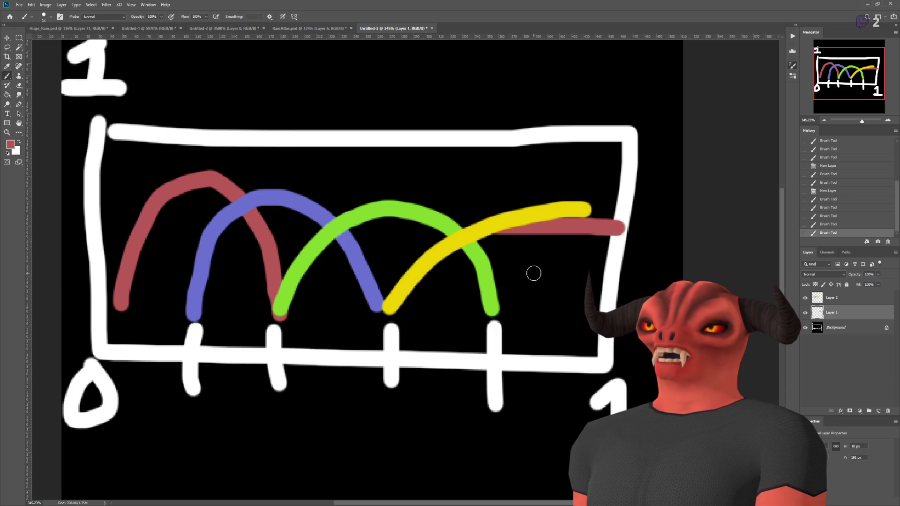
key(ctrl+z)
Eyedrop the yellow curve colour, draw and undo a trial yellow stroke, then return to Godot
alt+click(532, 212)
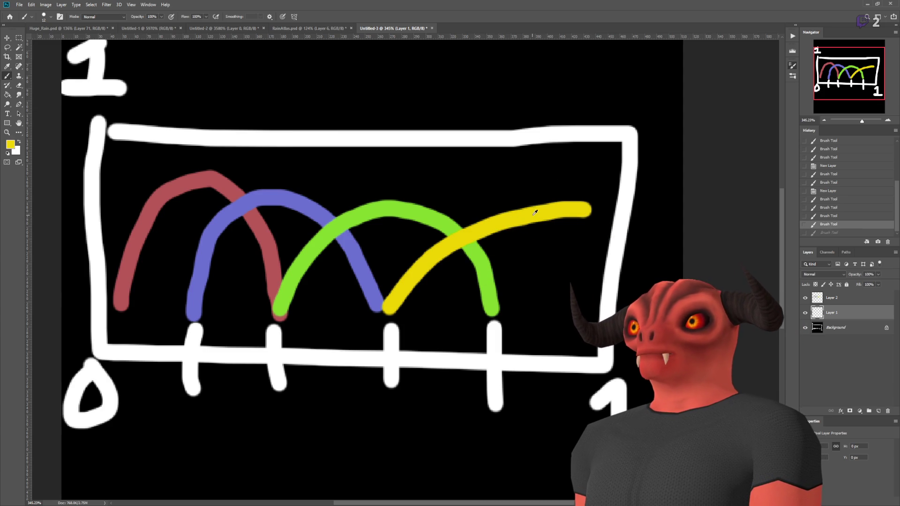
drag(501, 226, 651, 215)
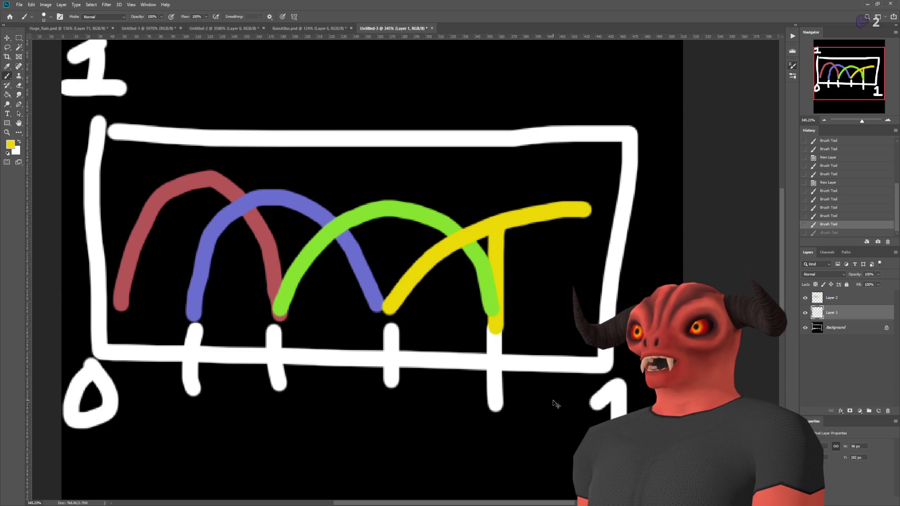
key(ctrl+z)
key(ctrl+z)
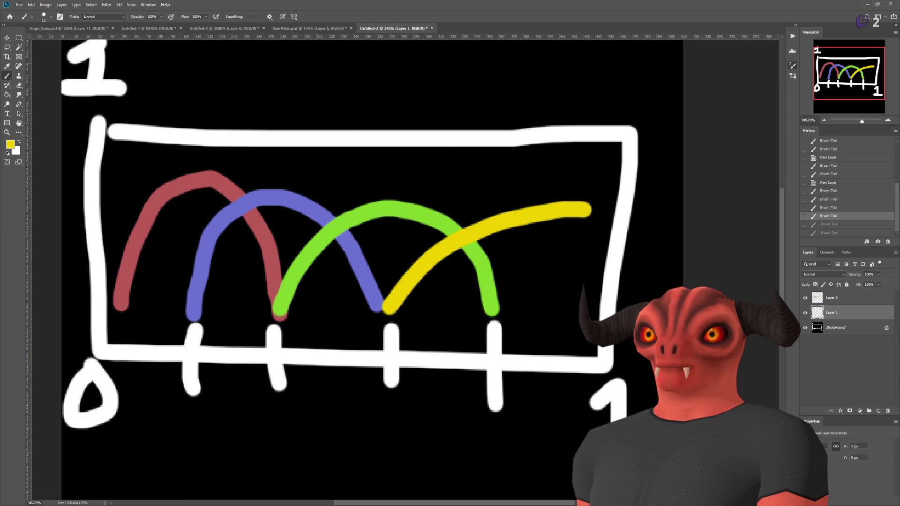
key(alt+Tab)
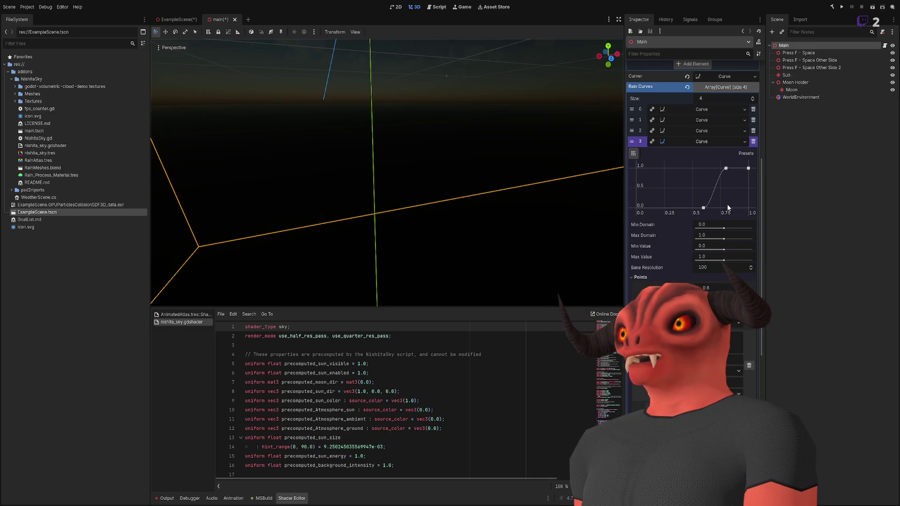
Expand and fold Rain Curves elements 2, 0, 1, 2 and 3 in turn to review each density curve
click(708, 132)
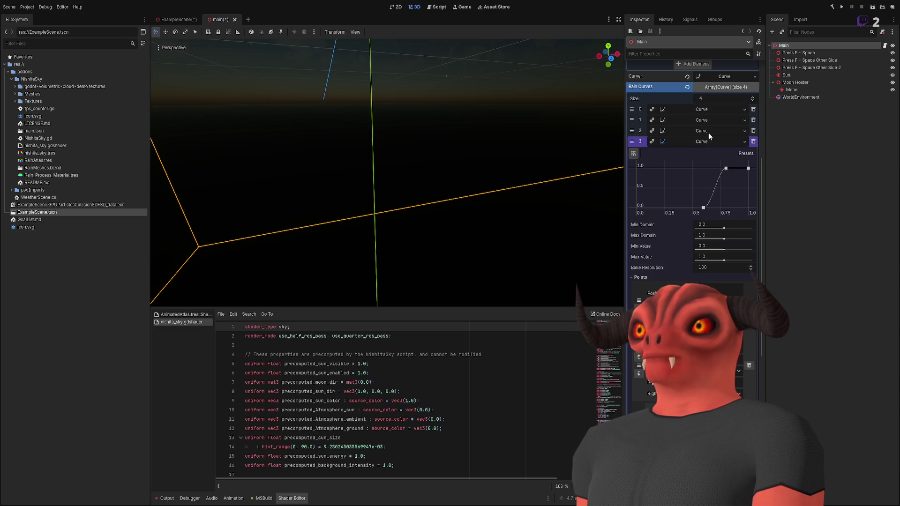
click(707, 133)
click(710, 133)
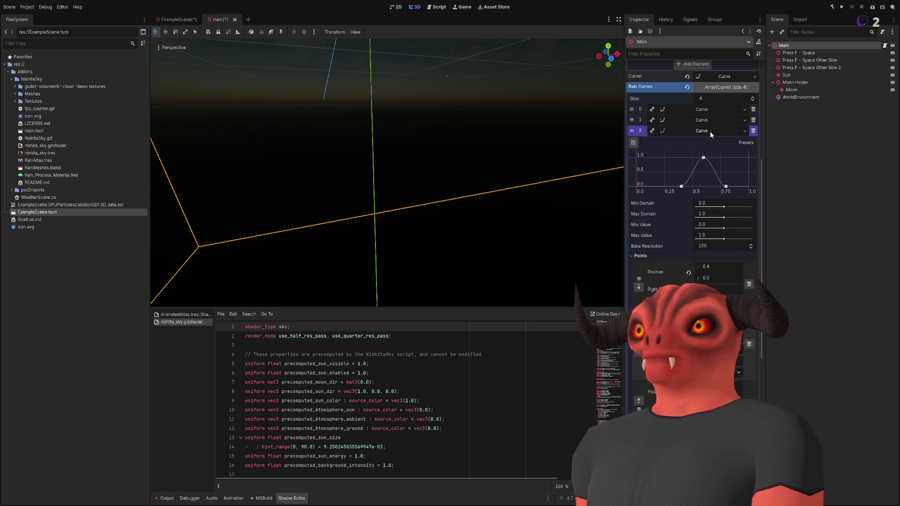
click(709, 131)
click(706, 112)
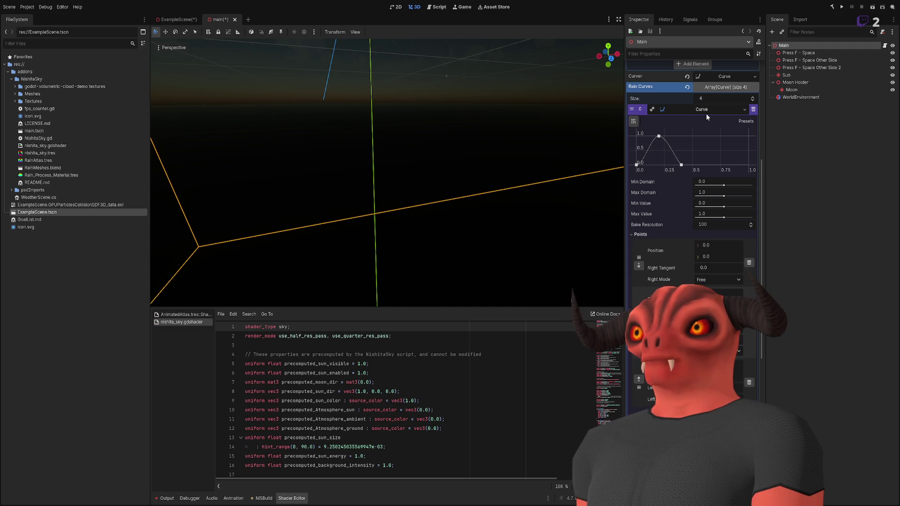
click(707, 115)
click(707, 123)
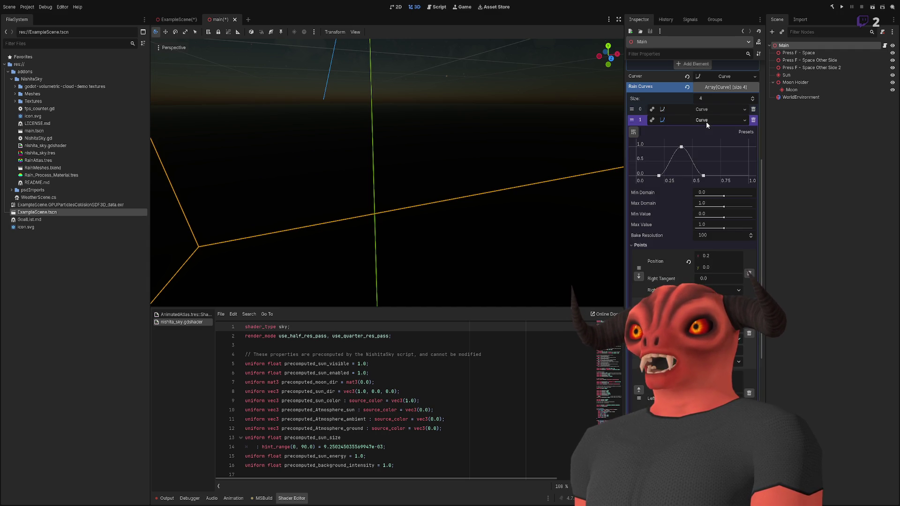
click(706, 122)
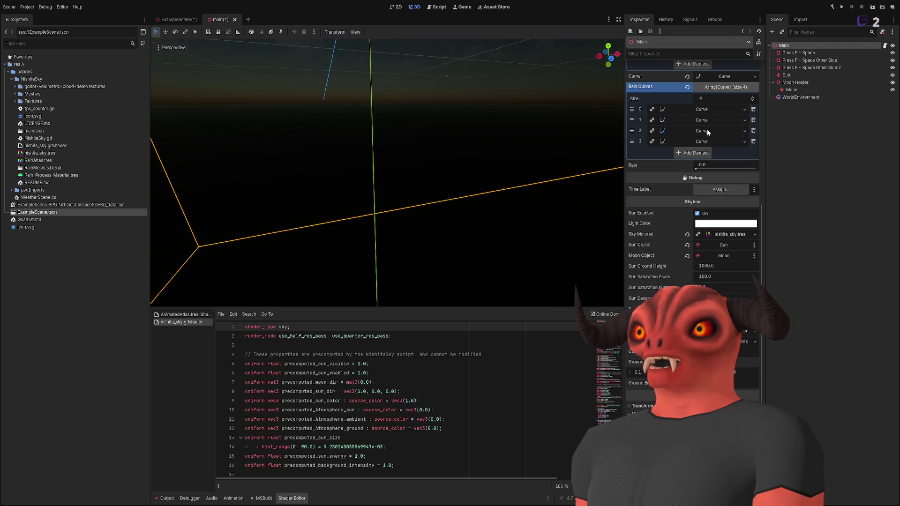
click(707, 130)
click(706, 130)
click(707, 141)
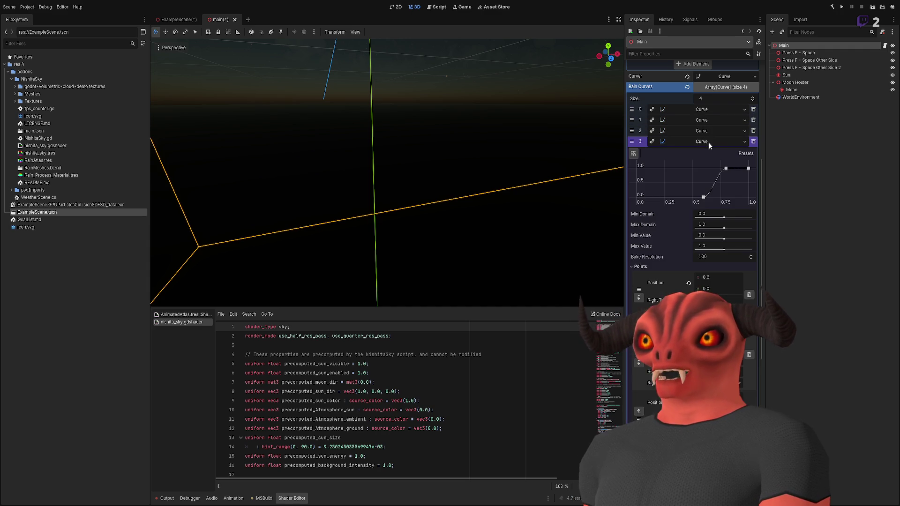
click(707, 142)
Glance again at elements 2, 1 and 0, then fold the whole Rain Curves array
click(707, 134)
click(706, 134)
click(707, 122)
click(707, 122)
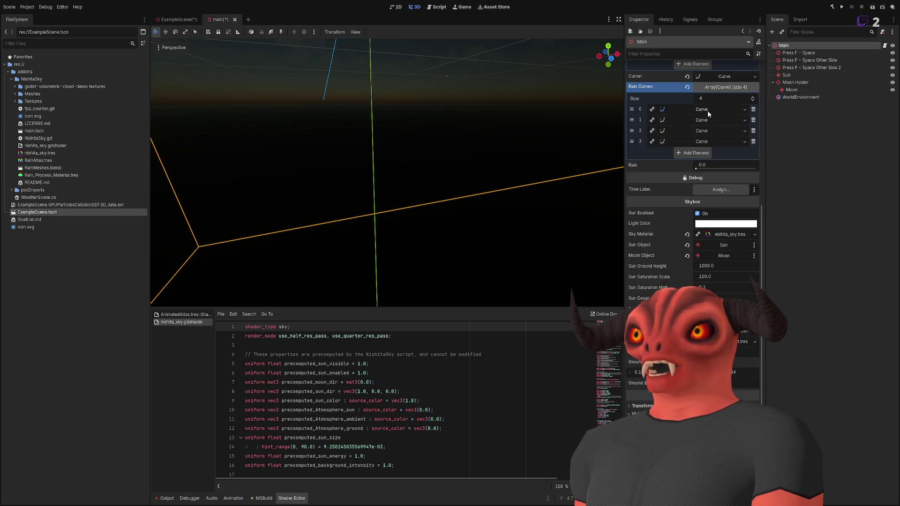
click(707, 110)
click(707, 111)
click(721, 88)
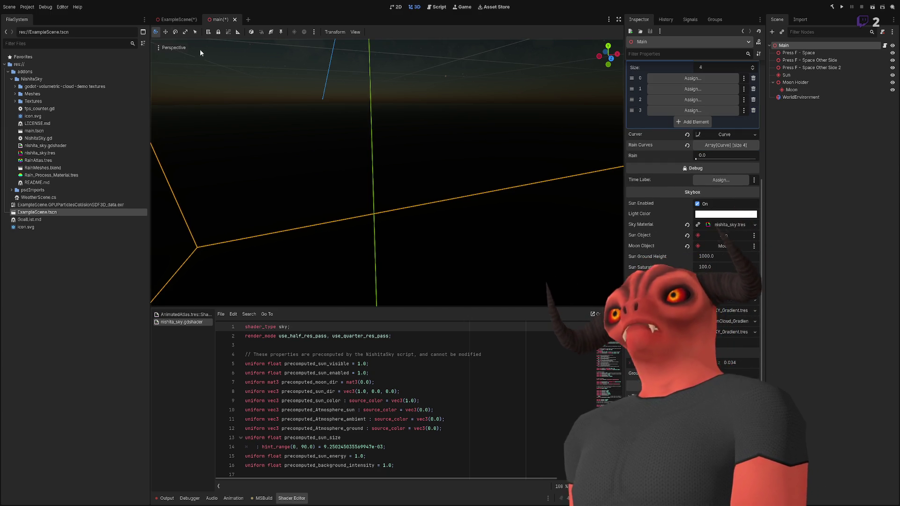
Inspect the ExampleScene root Main node's weather properties
click(174, 19)
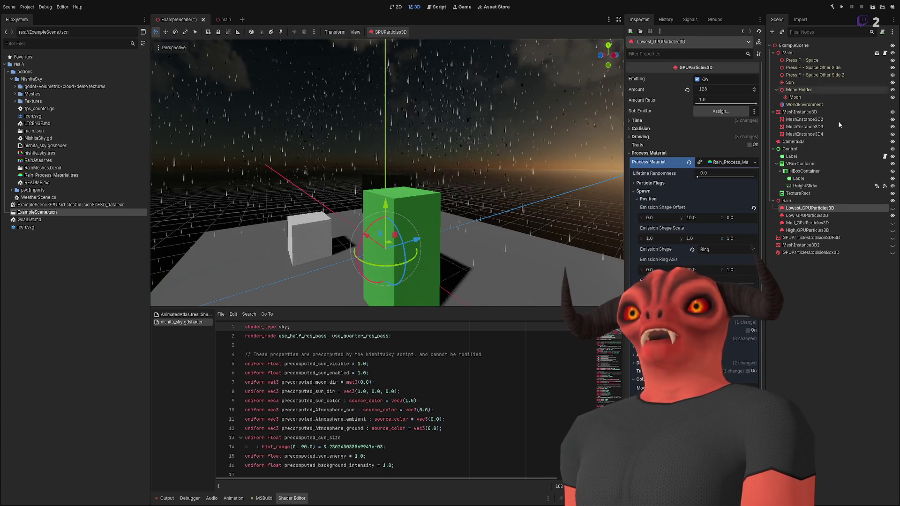
click(793, 45)
click(787, 52)
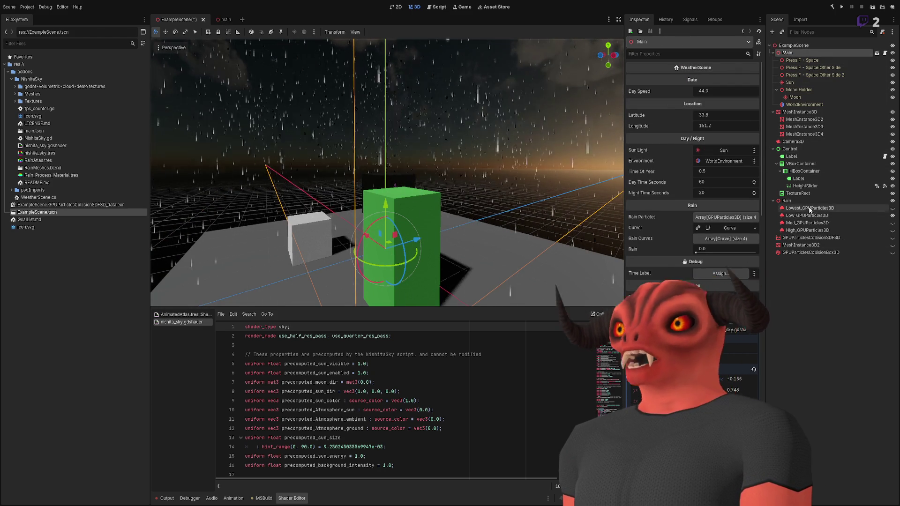
click(816, 277)
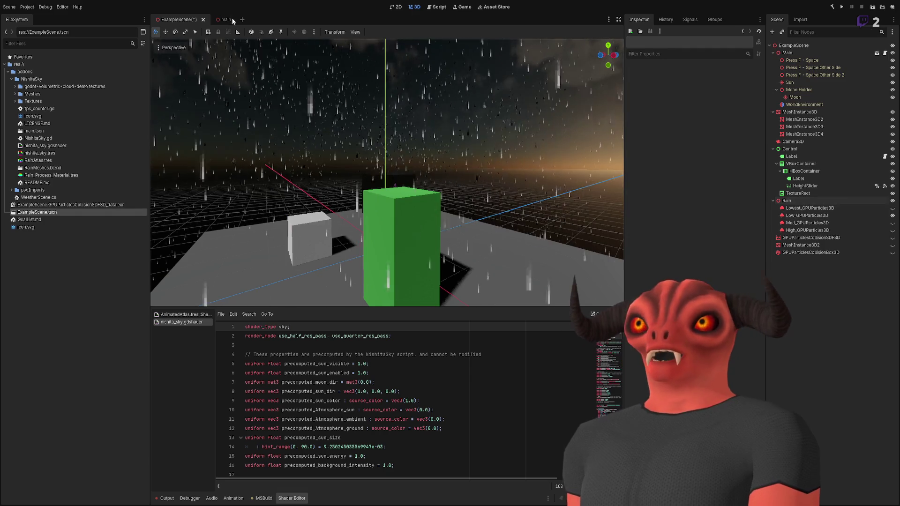
In the main scene, assign Lowest, Low, Med and High_GPUParticles3D to Rain Particles slots 0–3 and save
click(230, 20)
click(792, 104)
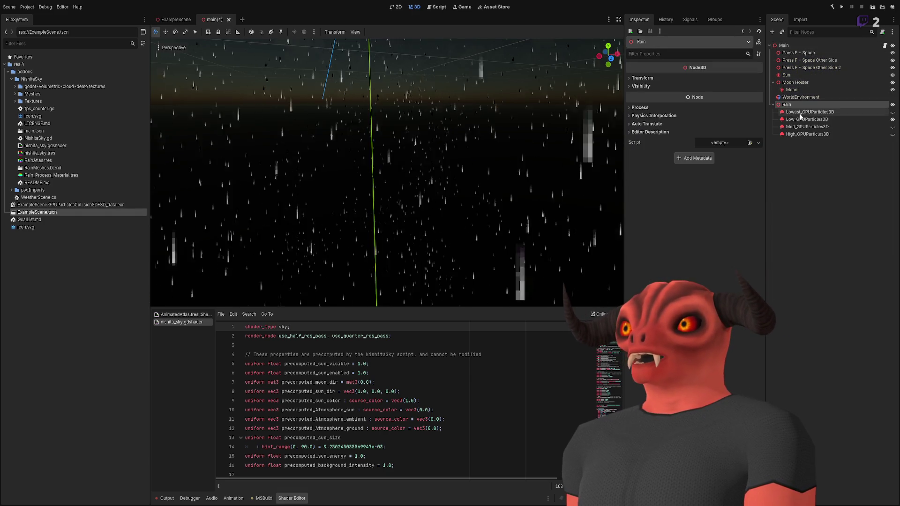
click(783, 45)
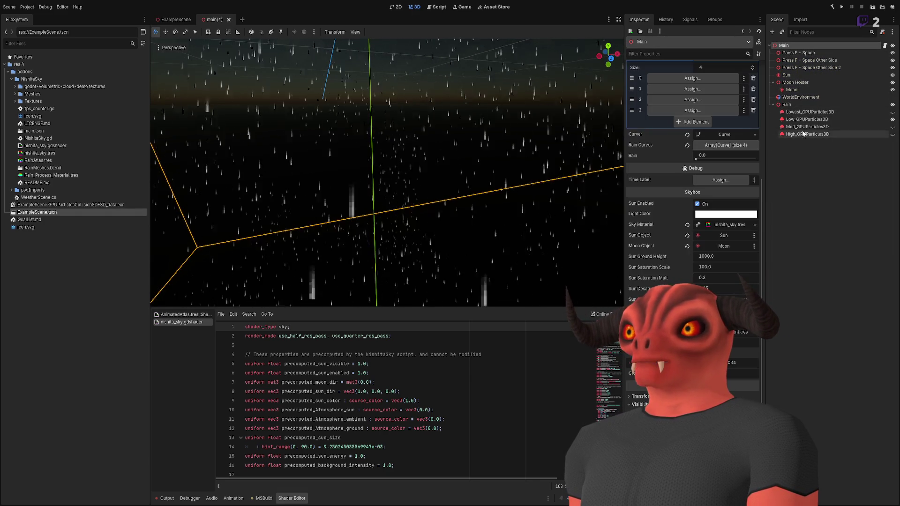
scroll(659, 122, up, 5)
mouse_move(803, 113)
mouse_down()
mouse_move(684, 237)
mouse_move(691, 239)
mouse_up()
drag(806, 119, 692, 250)
drag(802, 127, 693, 261)
mouse_move(805, 134)
mouse_down()
mouse_move(741, 197)
mouse_move(692, 272)
mouse_up()
key(ctrl+s)
Delete the duplicate Rain node and its layers from ExampleScene
click(177, 19)
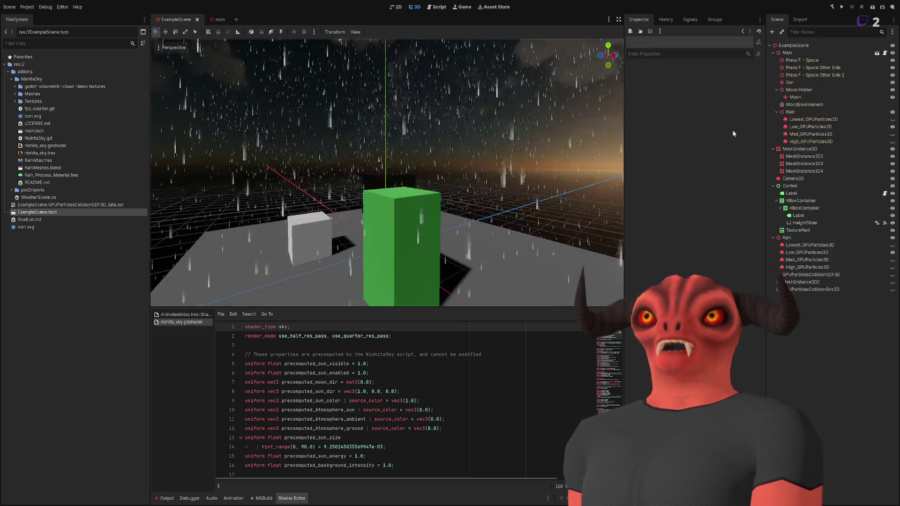
click(787, 237)
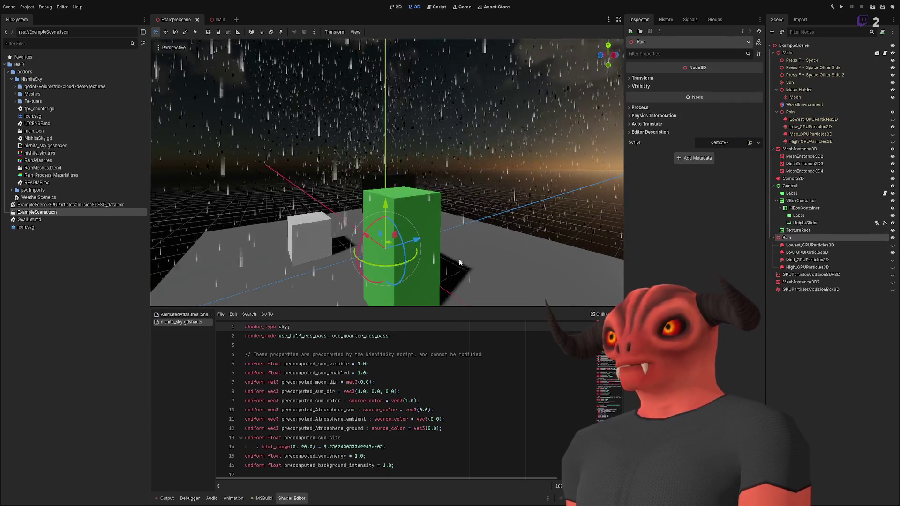
key(Delete)
scroll(487, 172, down, 6)
scroll(386, 173, up, 5)
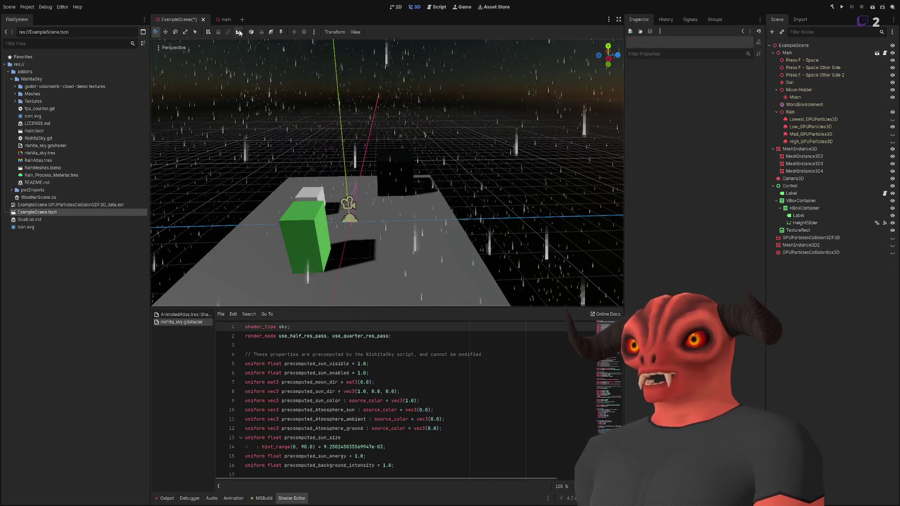
Frame and orbit the main scene view, then close the [Tool] attribute and save WeatherScene.cs
click(224, 19)
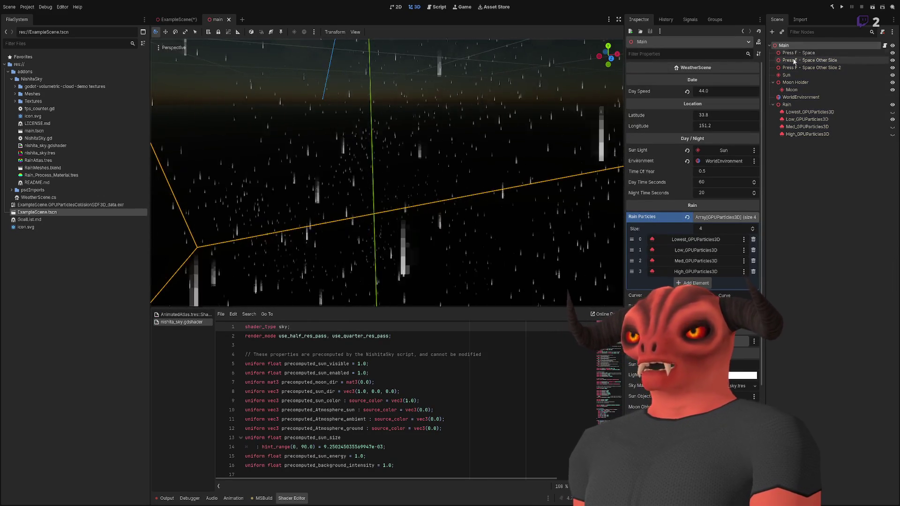
key(f)
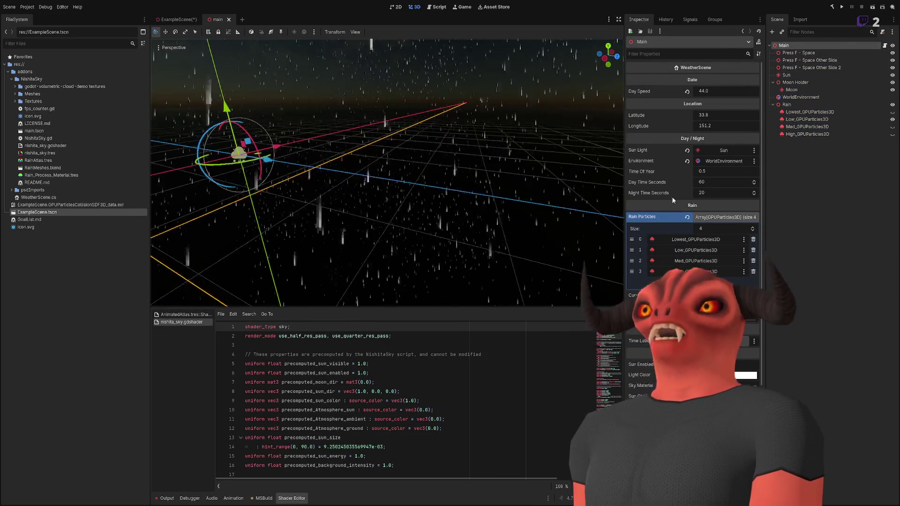
click(709, 217)
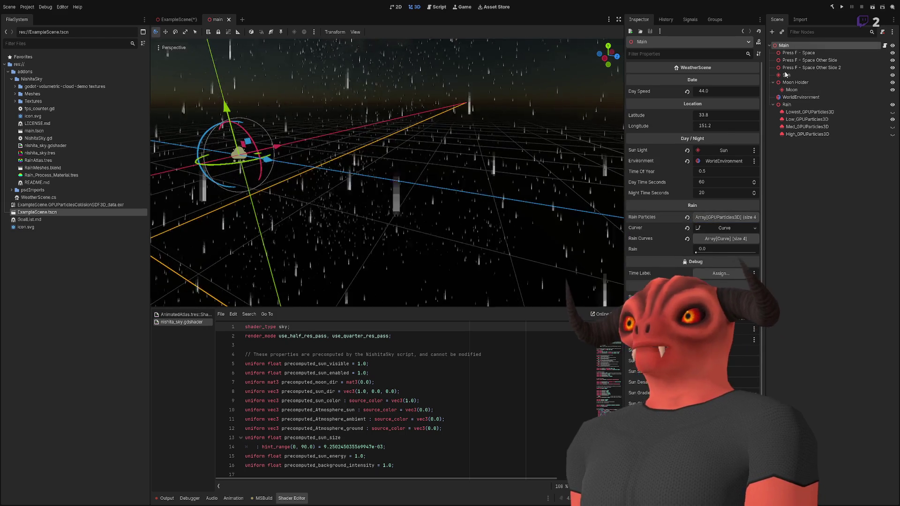
scroll(692, 188, down, 5)
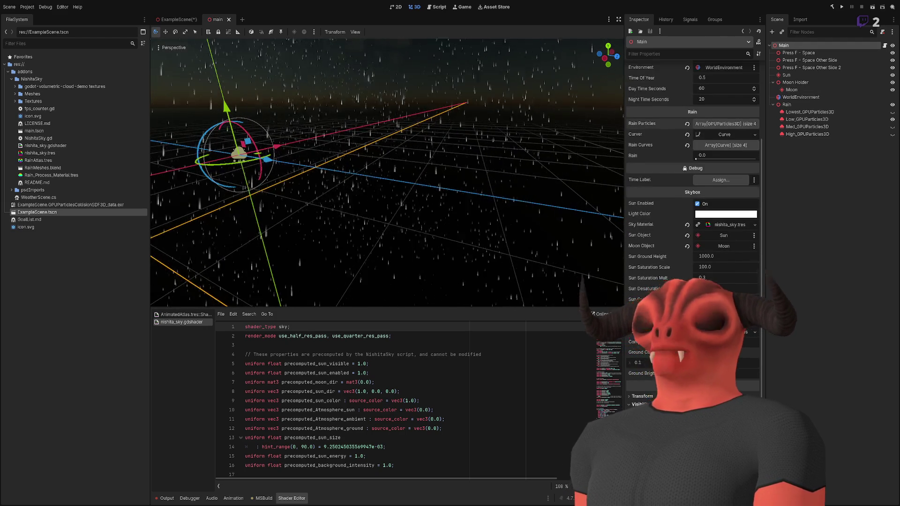
scroll(700, 274, up, 5)
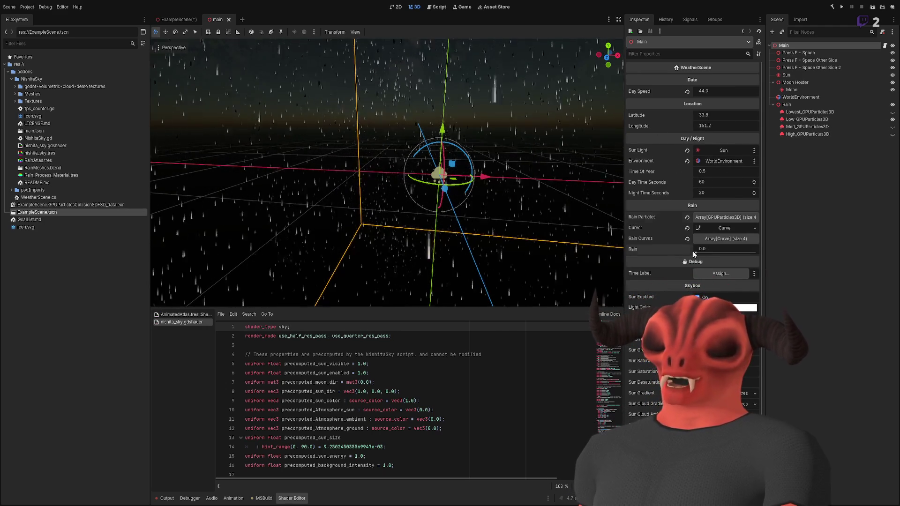
drag(532, 173, 536, 158)
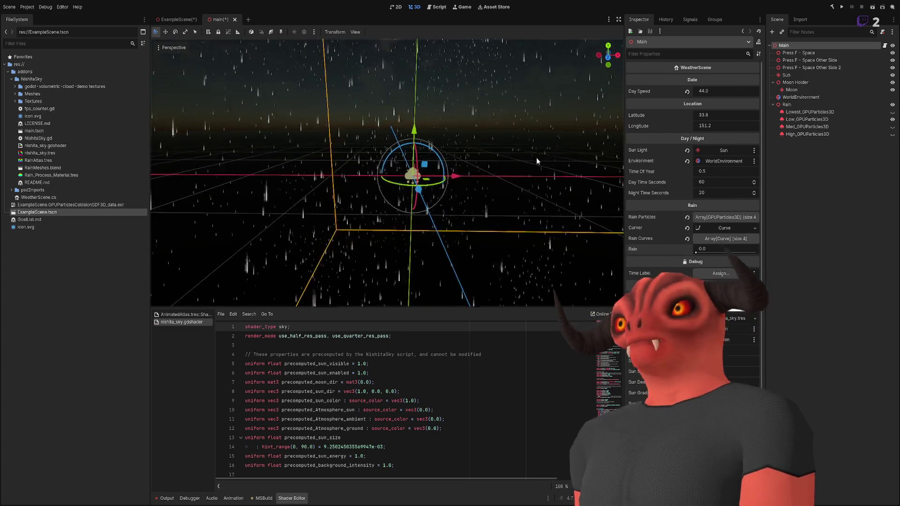
drag(480, 142, 454, 143)
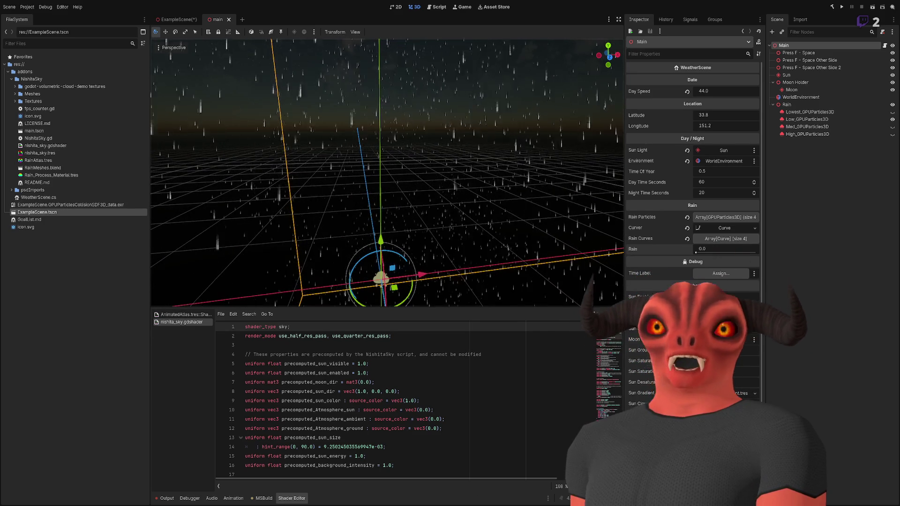
text(])
key(ctrl+s)
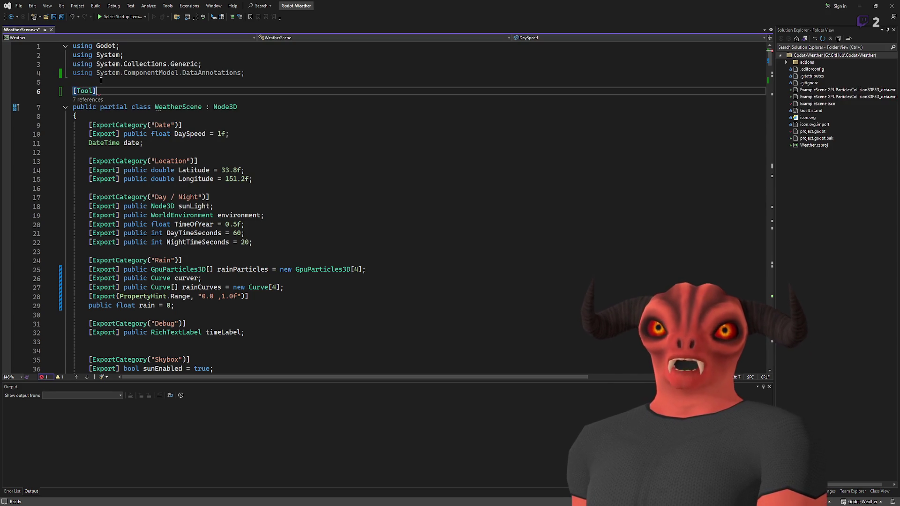
Test the Rain slider in Godot by raising it from 0.0 to 1.0
key(alt+Tab)
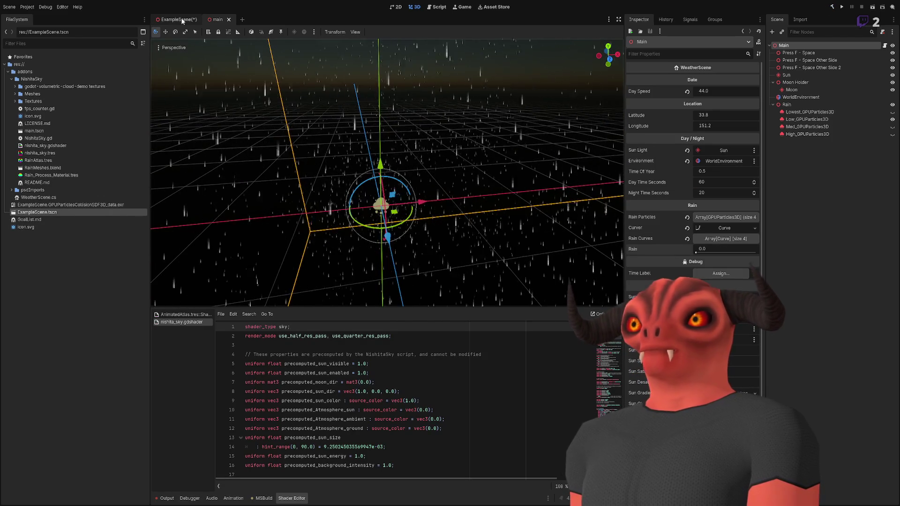
mouse_move(697, 252)
mouse_down()
mouse_move(750, 254)
mouse_move(695, 253)
mouse_up()
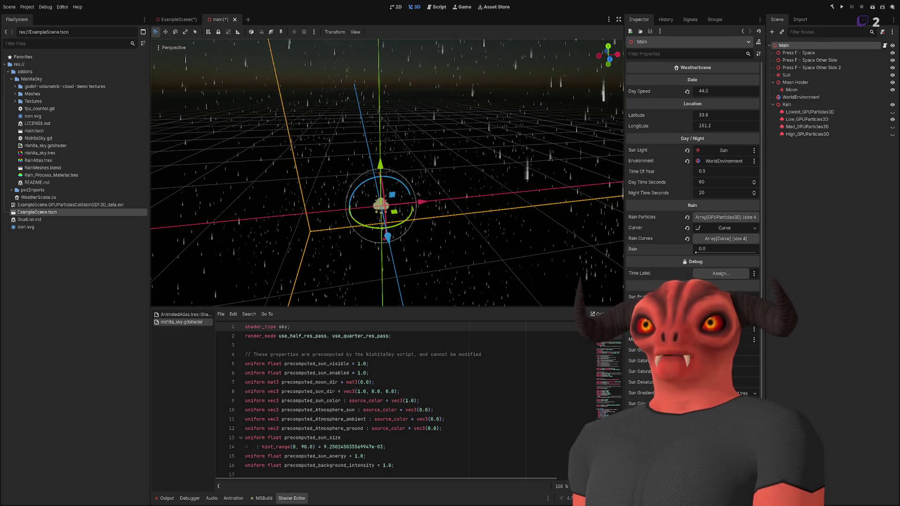
key(alt+Tab)
Check the rainCurves declaration, then select the assigned amount on line 69 in SetRainLevel
scroll(255, 187, up, 1)
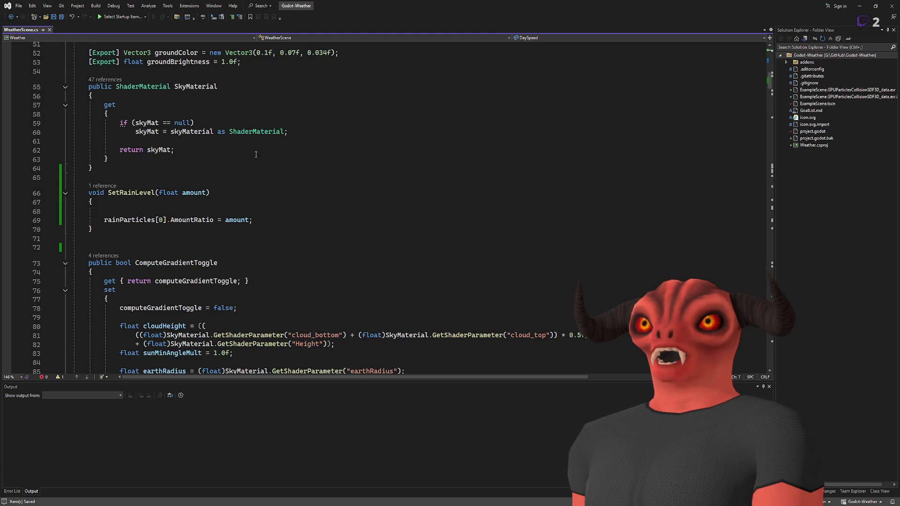
scroll(255, 187, up, 8)
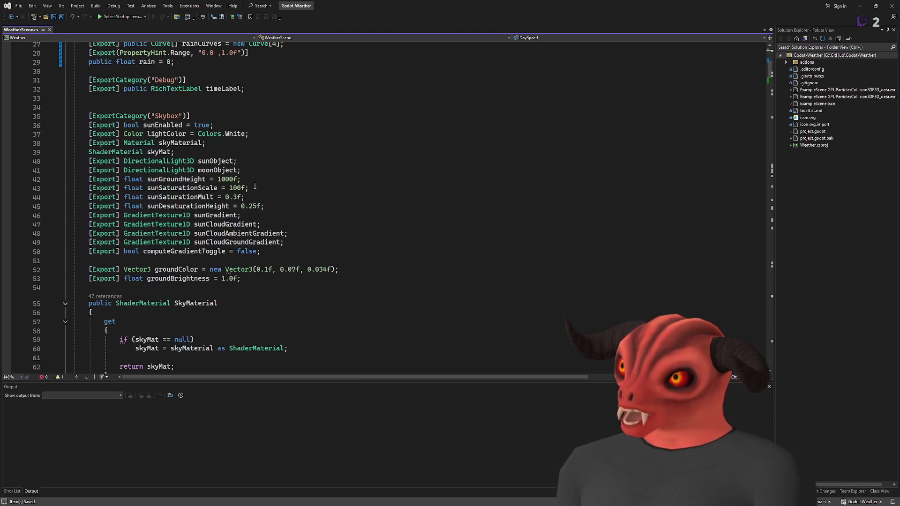
scroll(253, 186, down, 4)
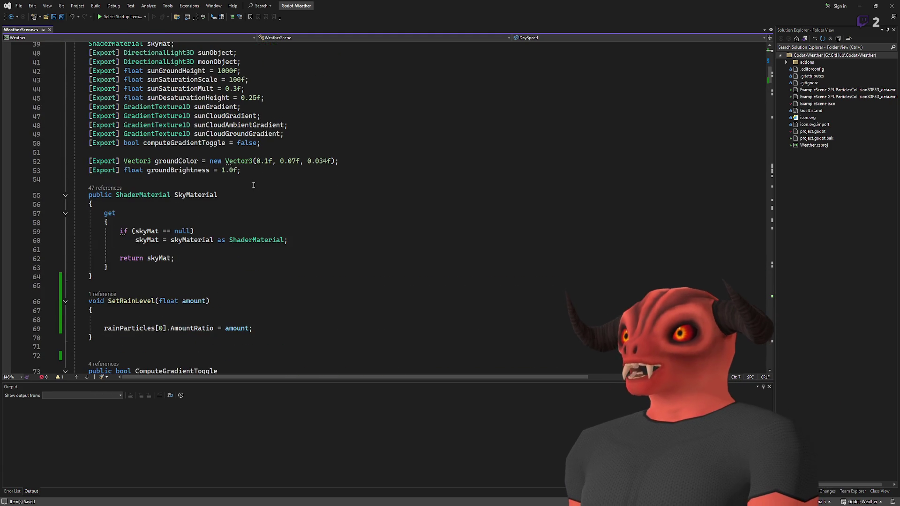
scroll(203, 161, up, 8)
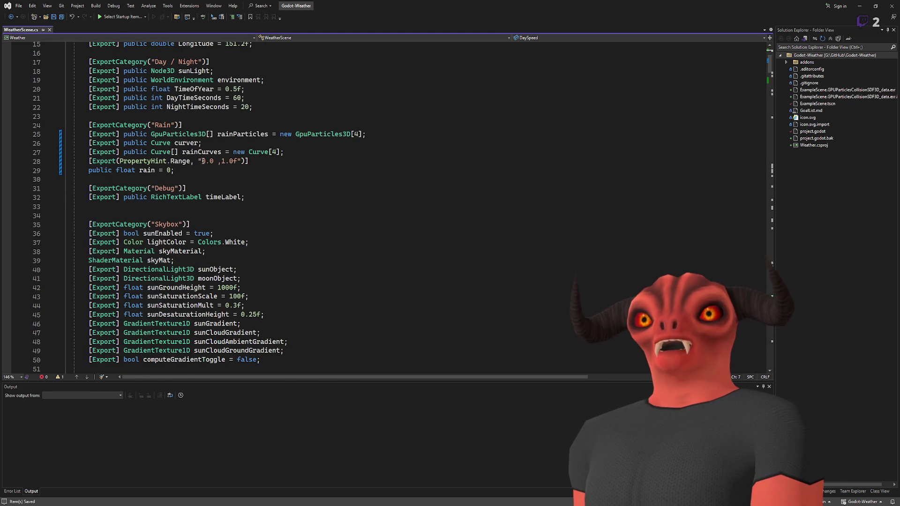
click(201, 152)
scroll(331, 217, down, 8)
scroll(331, 218, down, 3)
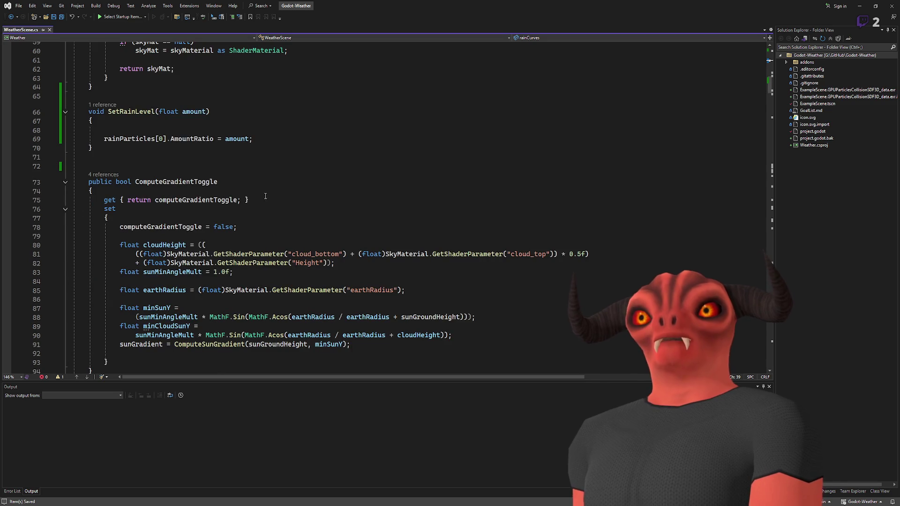
click(305, 143)
key(ctrl+minus)
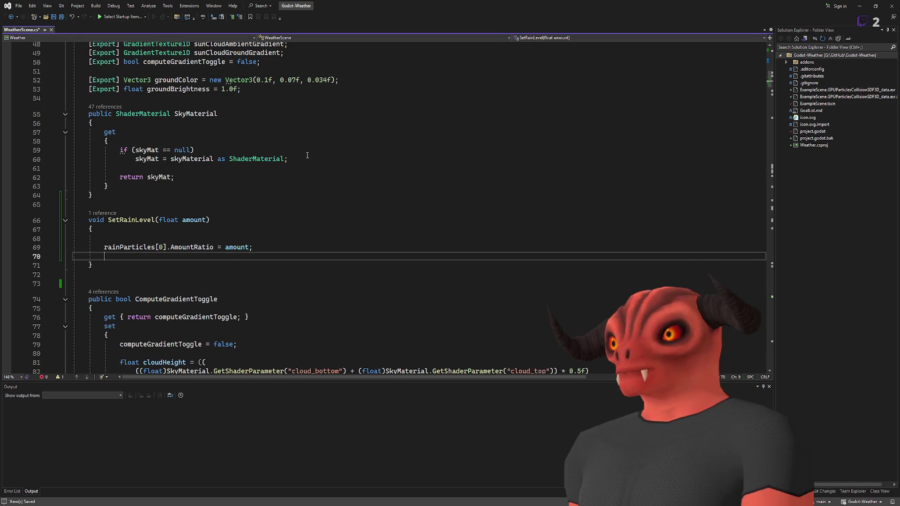
double_click(245, 251)
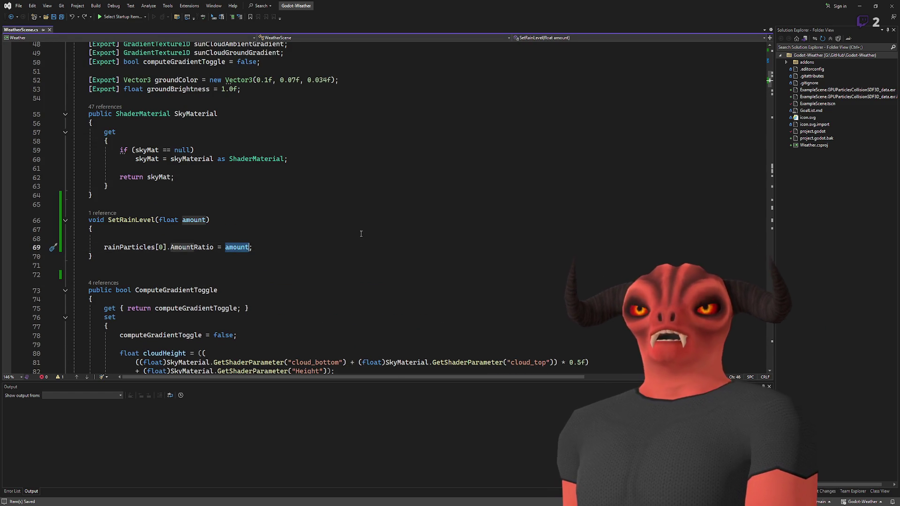
Try a Mathf.InverseLerp expression on line 69, then replace it with the rainCurves[0].Sample call
text(Mathf.InverseLerp(rainCurves[0].)
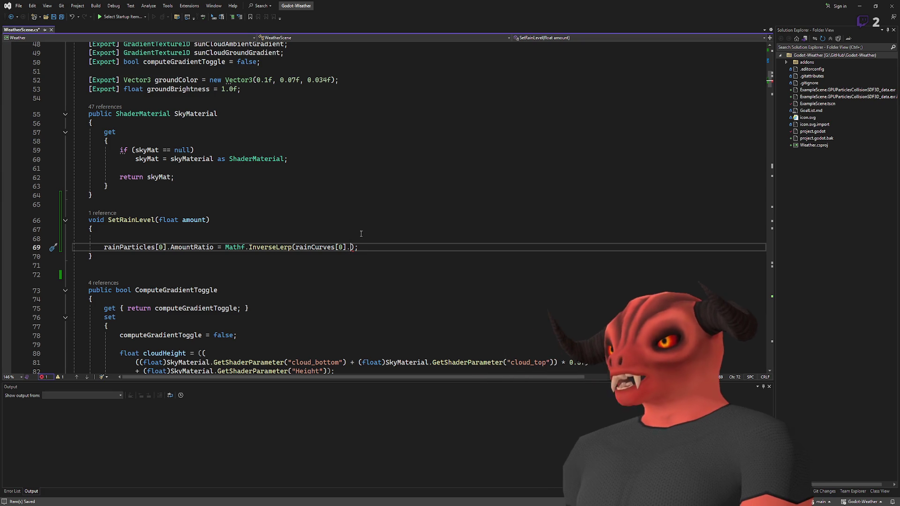
text(va)
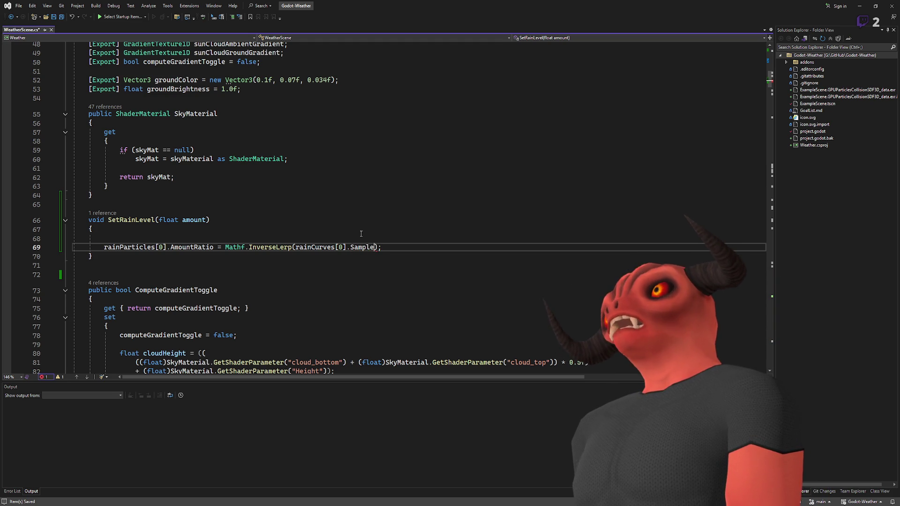
text((offset)
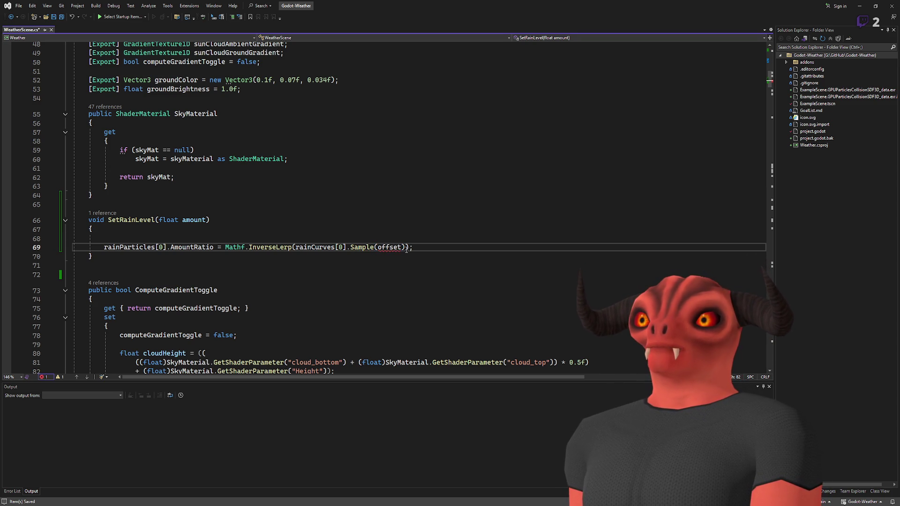
mouse_move(406, 247)
mouse_down()
mouse_move(85, 247)
mouse_move(296, 244)
mouse_up()
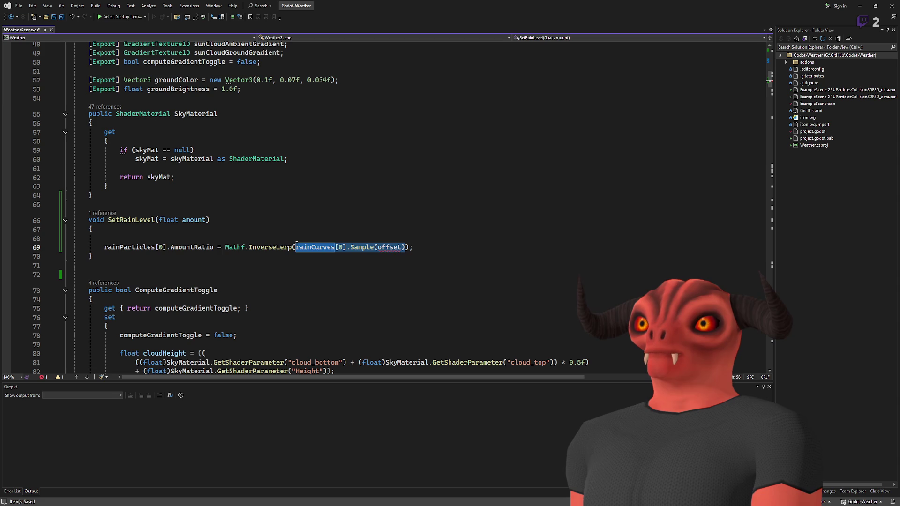
key(ctrl+x)
drag(223, 247, 297, 247)
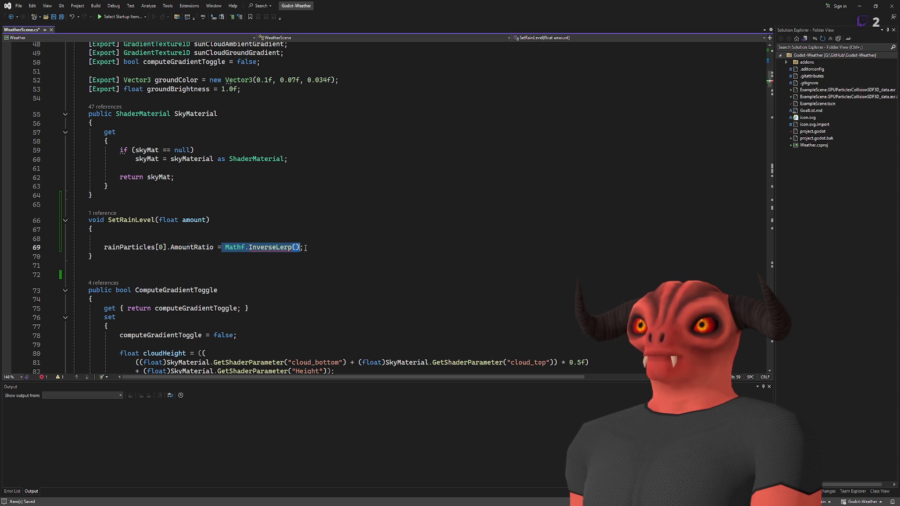
key(ctrl+v)
Trim the Sample call to rainCurves[0].Sample(amount) and place the caret on empty line 68
double_click(322, 247)
key(BackSpace)
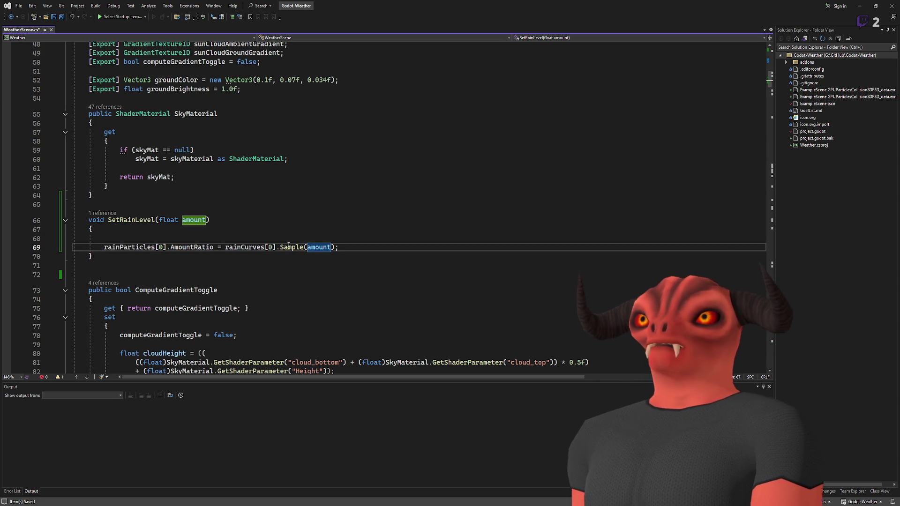
key(End)
key(ctrl+d)
key(ctrl+d)
key(ctrl+d)
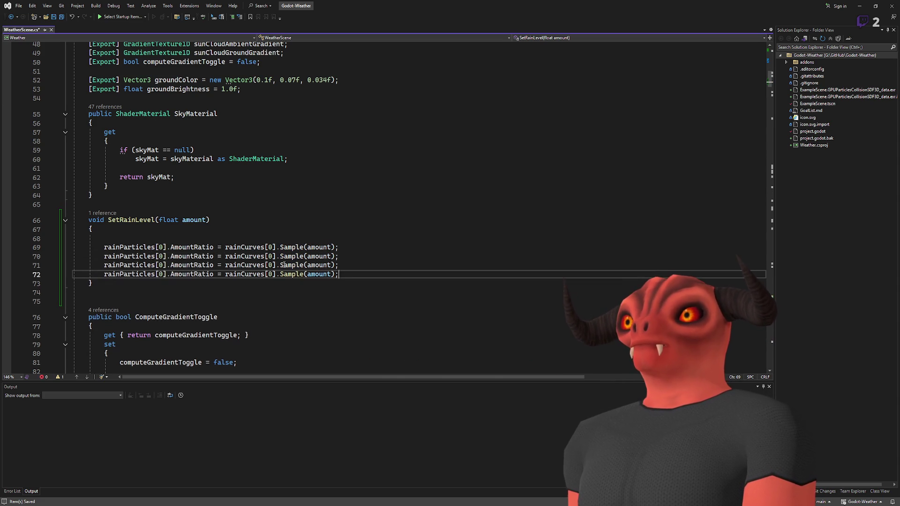
key(ctrl+z)
key(ctrl+z)
key(ctrl+z)
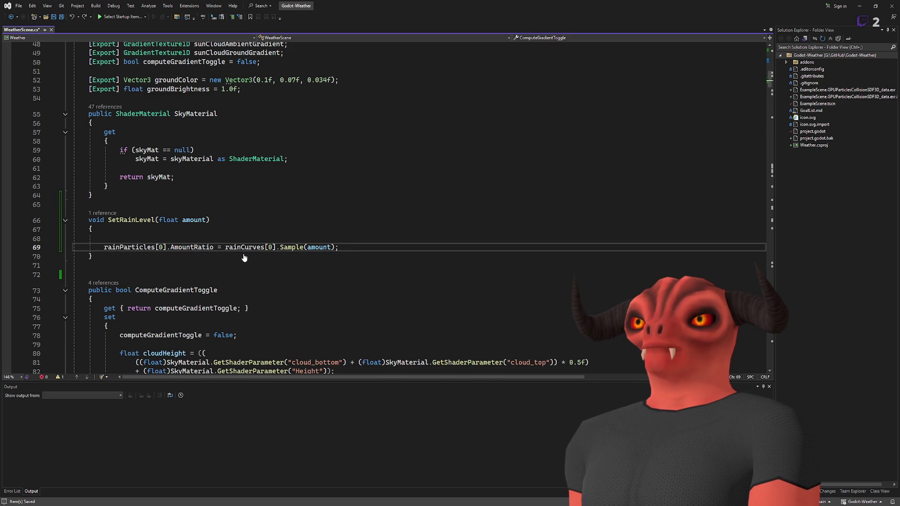
click(182, 239)
Wrap the rain level assignment in SetRainLevel inside a new for loop
text(for (int i = 0;)
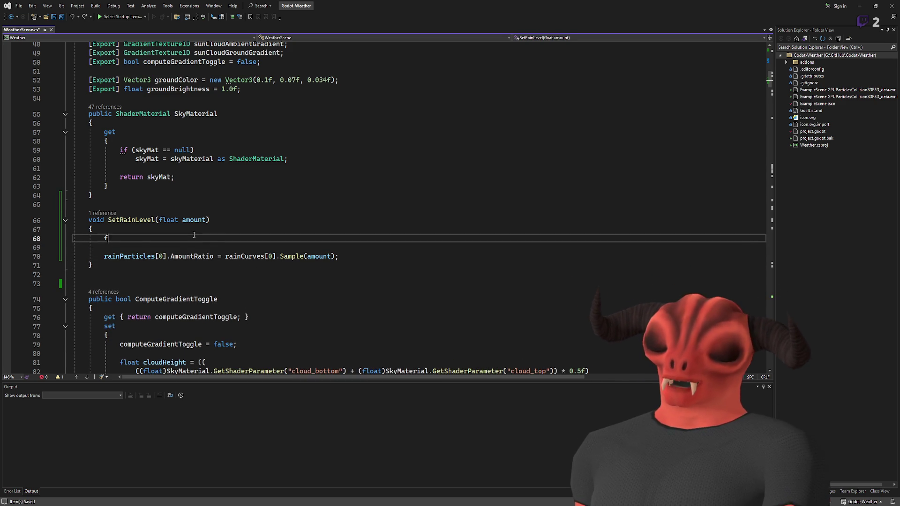
key(ctrl+z)
key(Tab)
key(ctrl+z)
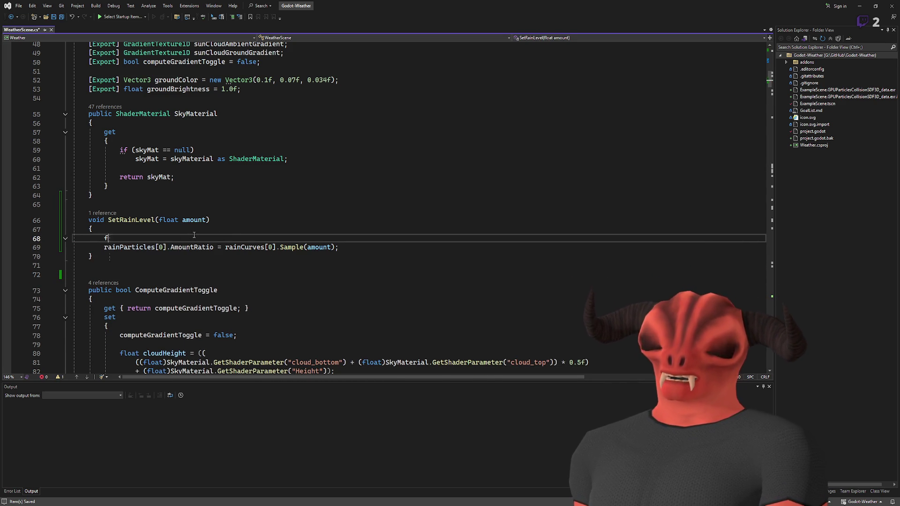
key(Tab)
key(Tab)
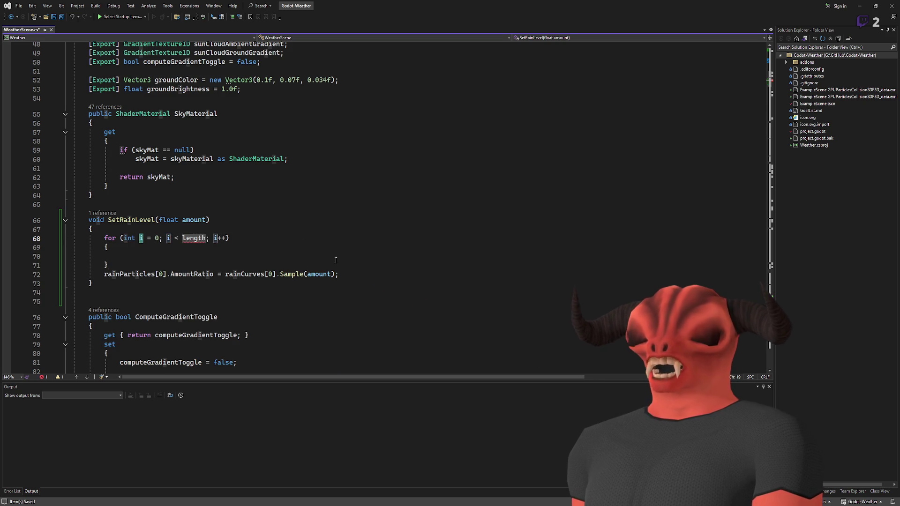
drag(344, 276, 104, 274)
key(ctrl+x)
key(Up)
key(Up)
key(ctrl+v)
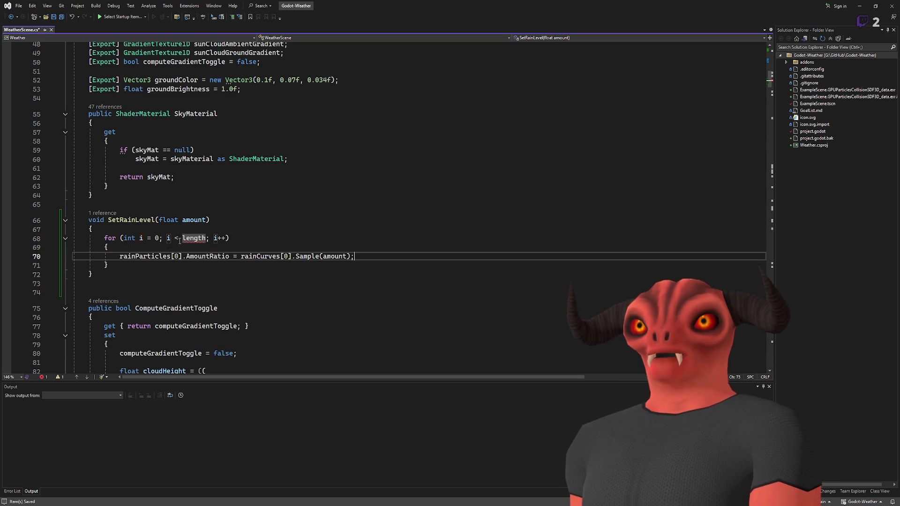
Make the loop run to rainParticles.Length and index both arrays with i
key(Up)
key(Up)
key(Down)
key(Down)
key(Home)
key(Up)
key(Up)
key(Up)
double_click(204, 238)
text(rainParticles.Length)
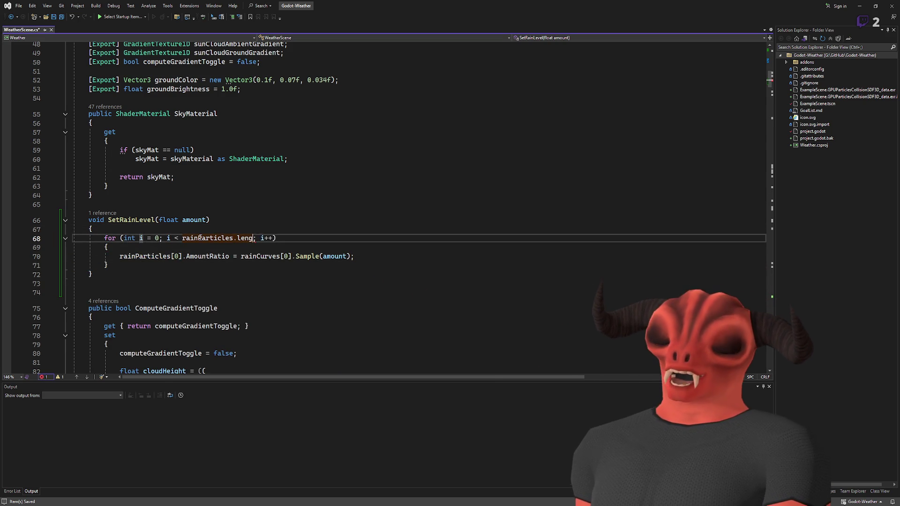
double_click(177, 256)
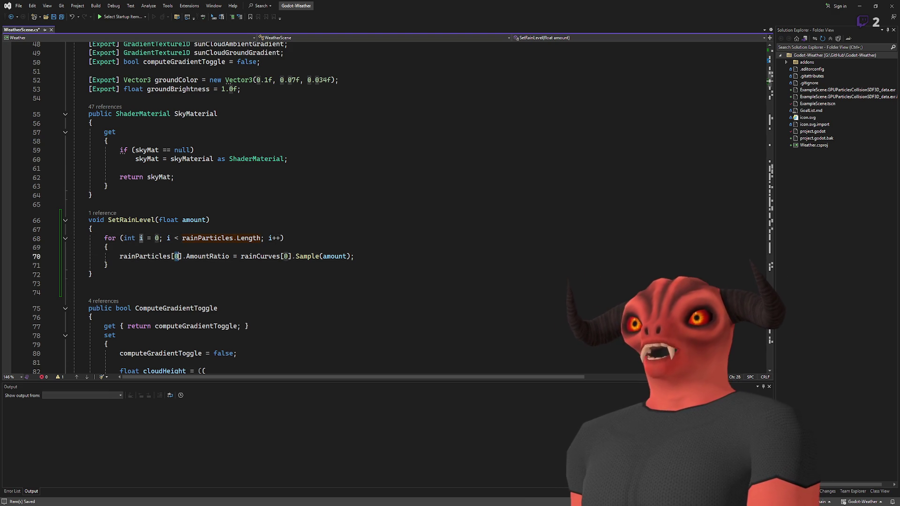
text(i)
double_click(284, 256)
text(i)
Add an if check that rainParticles[i] and rainCurves[i] are not null
click(178, 250)
key(Return)
text(if)
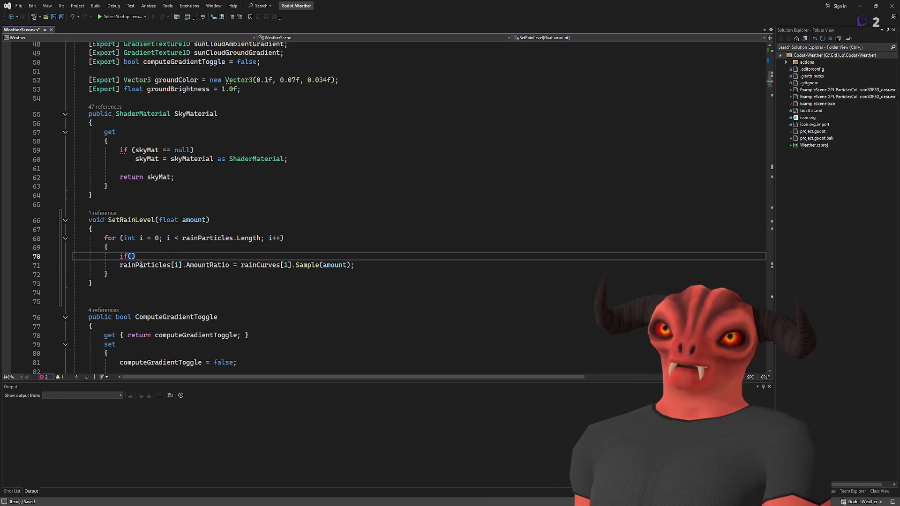
drag(121, 265, 183, 268)
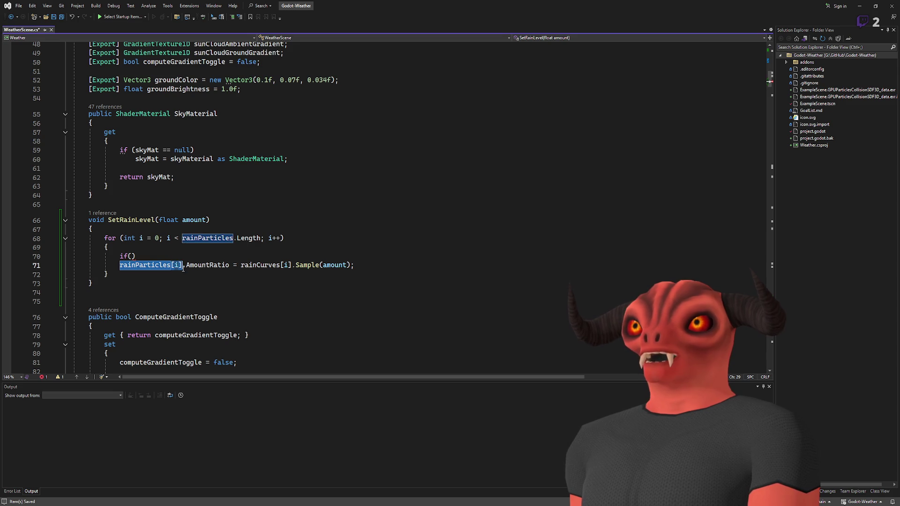
key(ctrl+c)
click(131, 257)
key(ctrl+v)
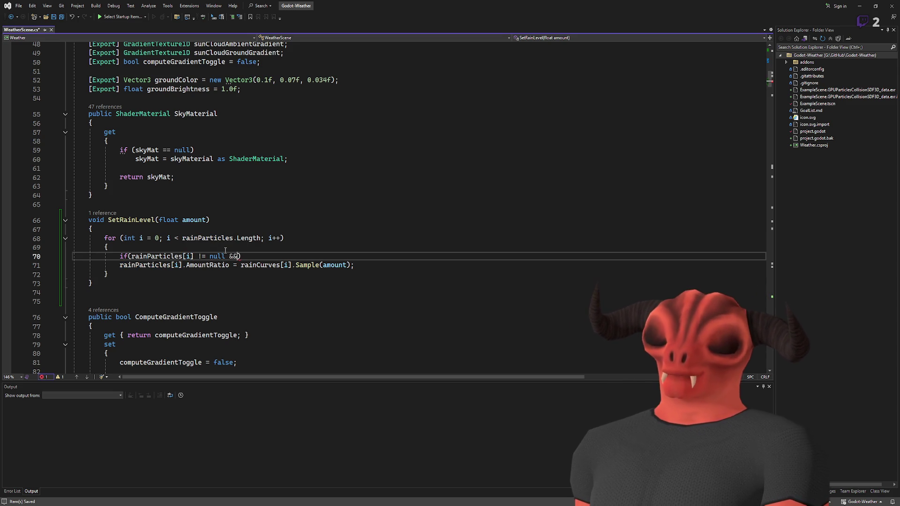
drag(241, 265, 292, 266)
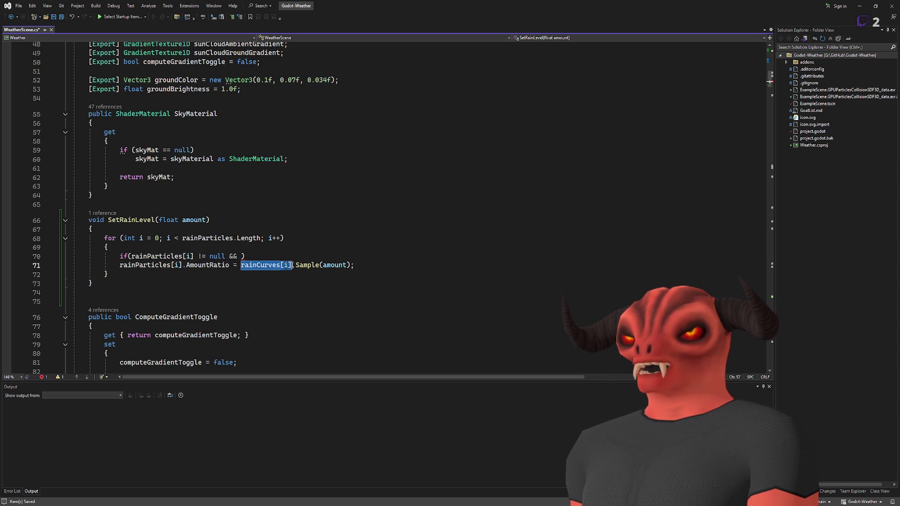
click(241, 256)
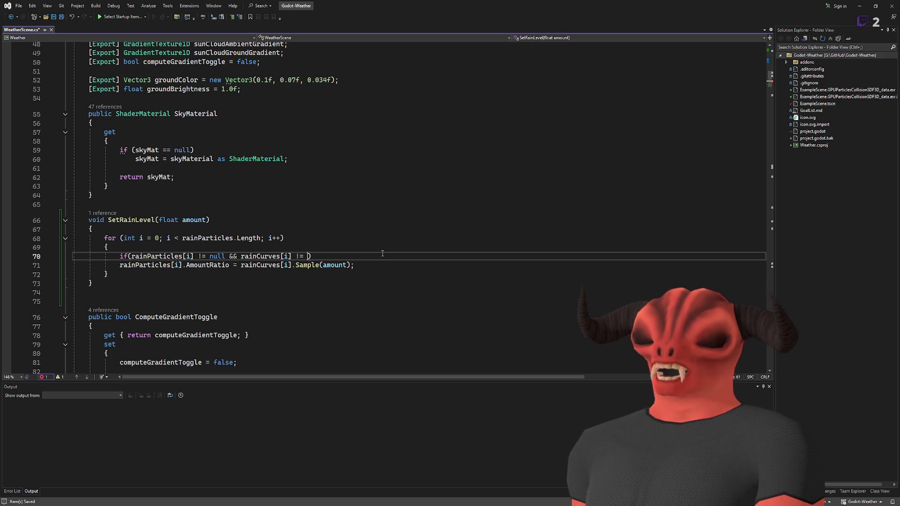
text(!= null)
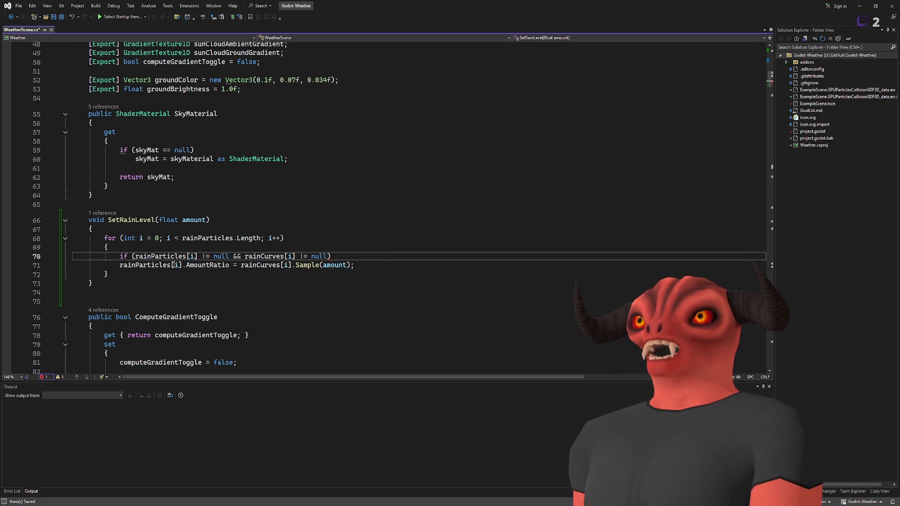
Save the script, then save the main scene back in Godot
key(ctrl+s)
click(116, 238)
click(131, 220)
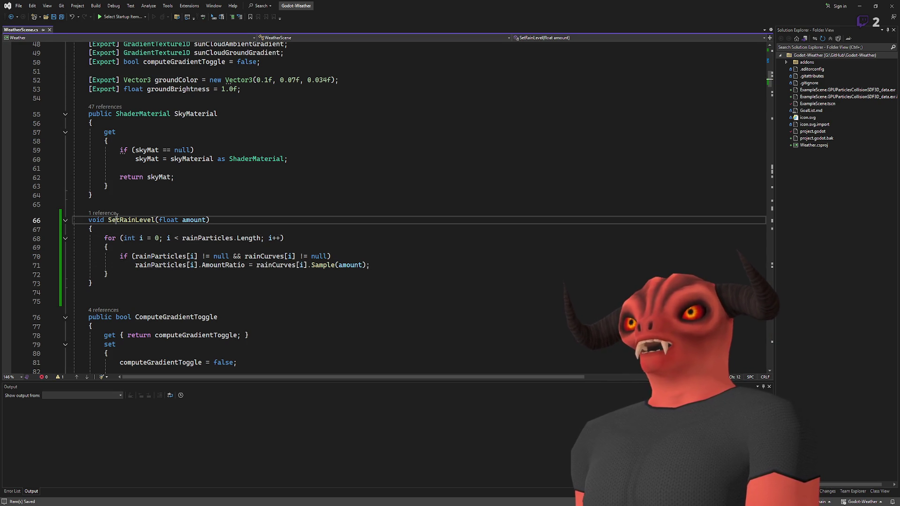
key(alt+Tab)
key(ctrl+s)
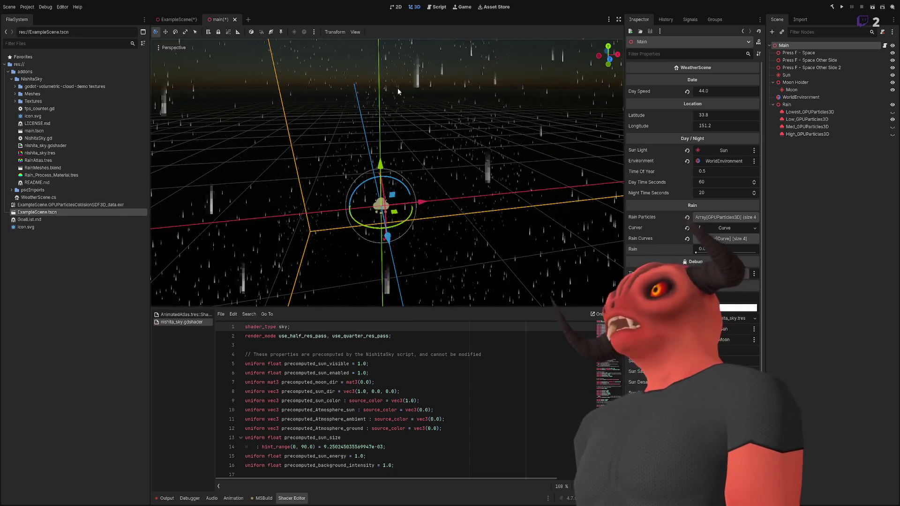
Rebuild the C# code, switch to ExampleScene, and inspect the Main node
click(830, 7)
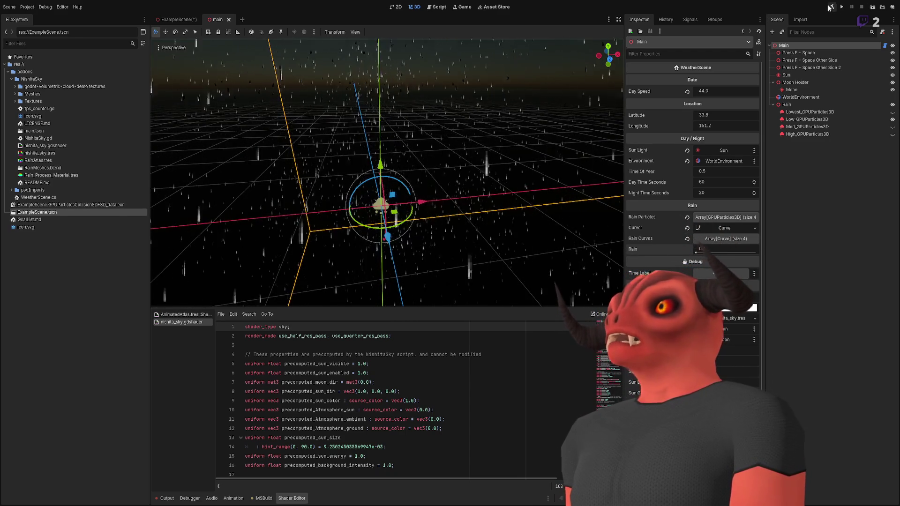
click(831, 277)
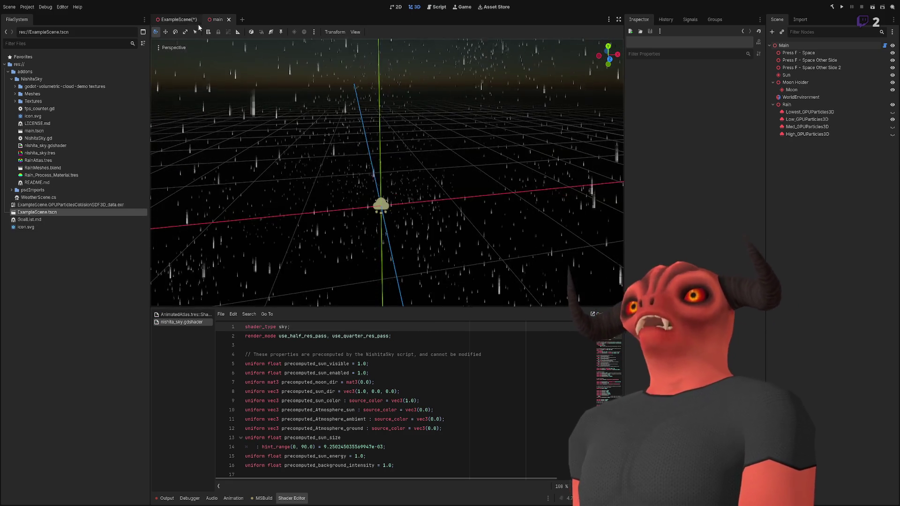
click(176, 19)
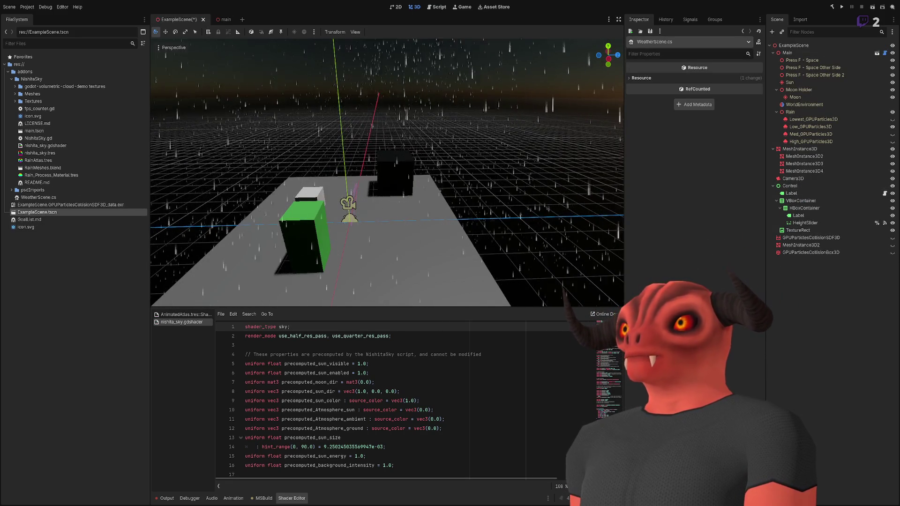
click(791, 53)
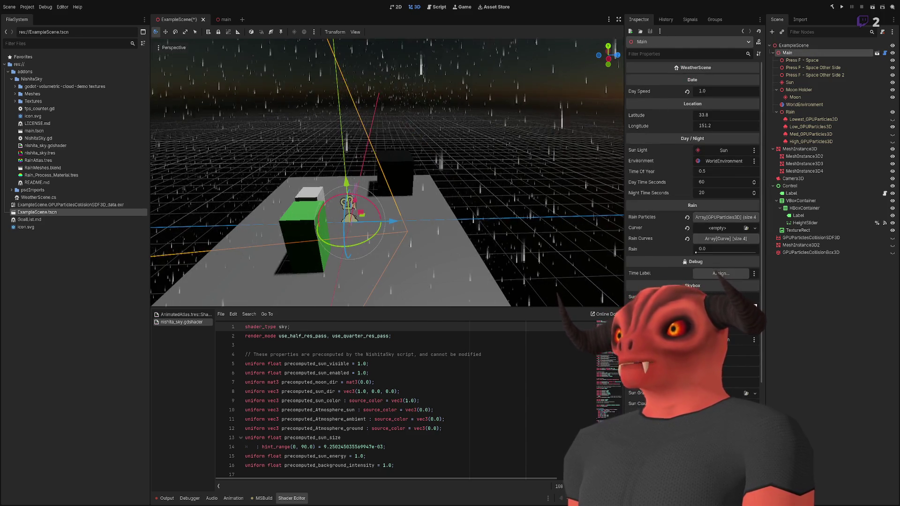
scroll(692, 211, down, 5)
scroll(692, 211, up, 5)
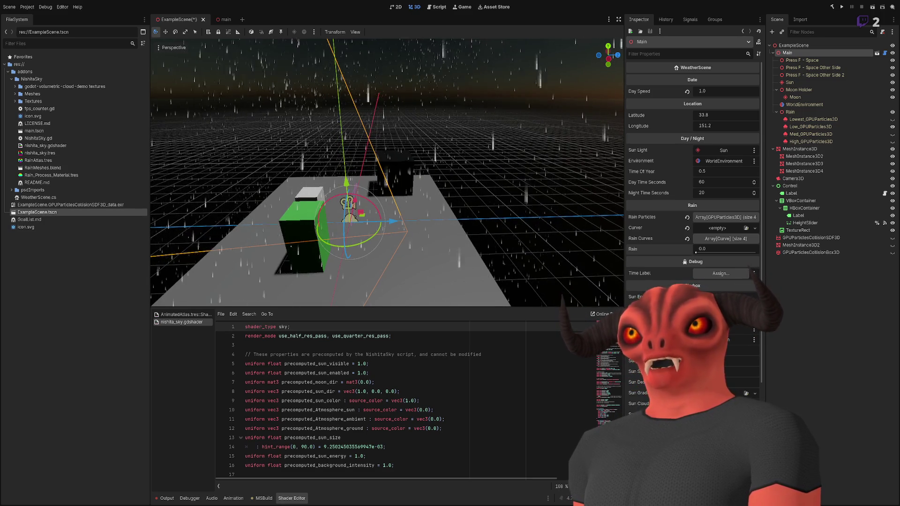
Delete the unused DataAnnotations using line from WeatherScene.cs, then reselect Main in Godot
key(alt+Tab)
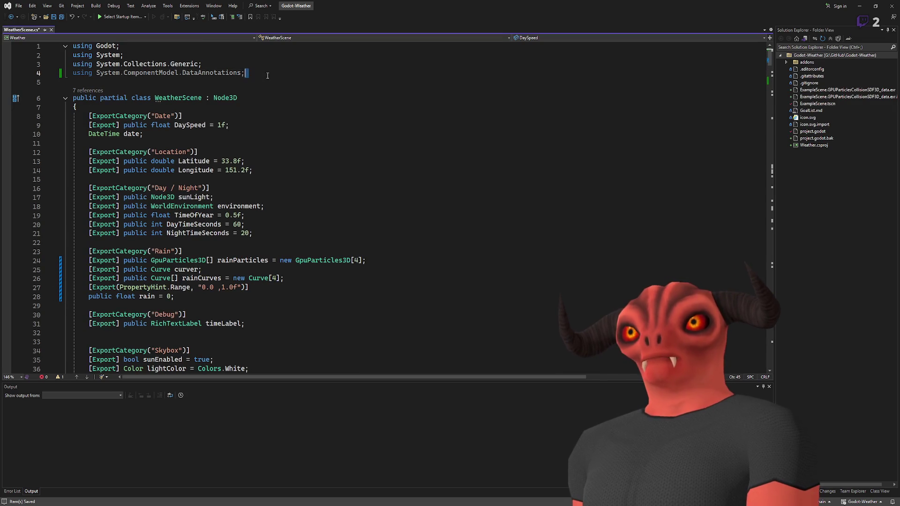
key(shift+Home)
key(BackSpace)
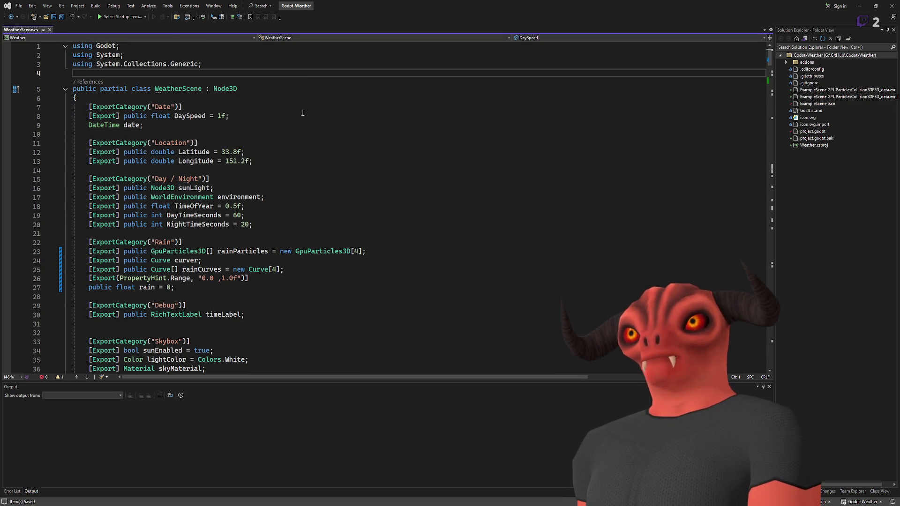
key(BackSpace)
scroll(302, 243, down, 9)
scroll(301, 243, down, 5)
key(alt+Tab)
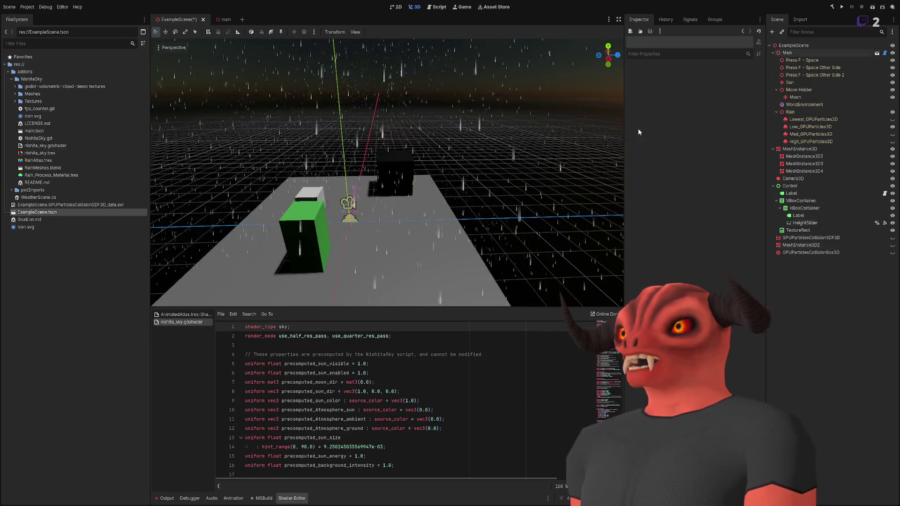
click(787, 52)
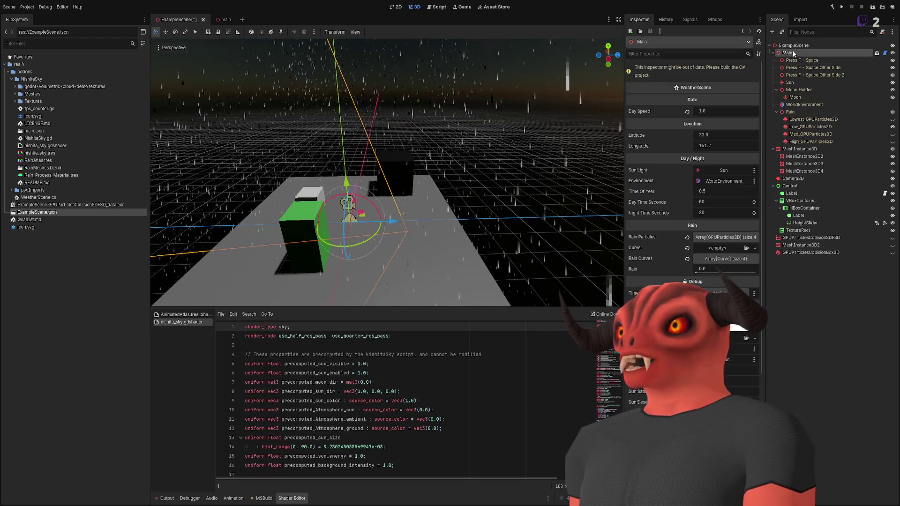
Build the C# project, then try duplicating HeightSlider and undo it
click(828, 9)
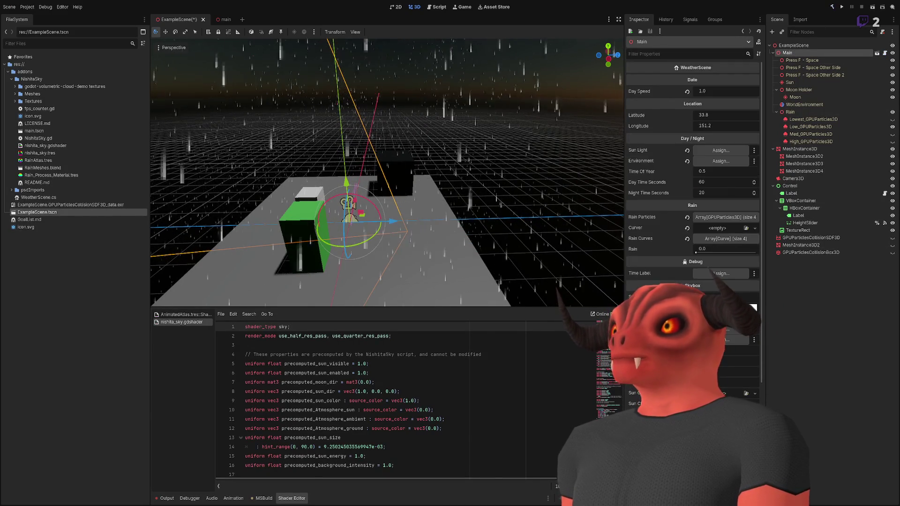
click(790, 185)
scroll(558, 148, down, 3)
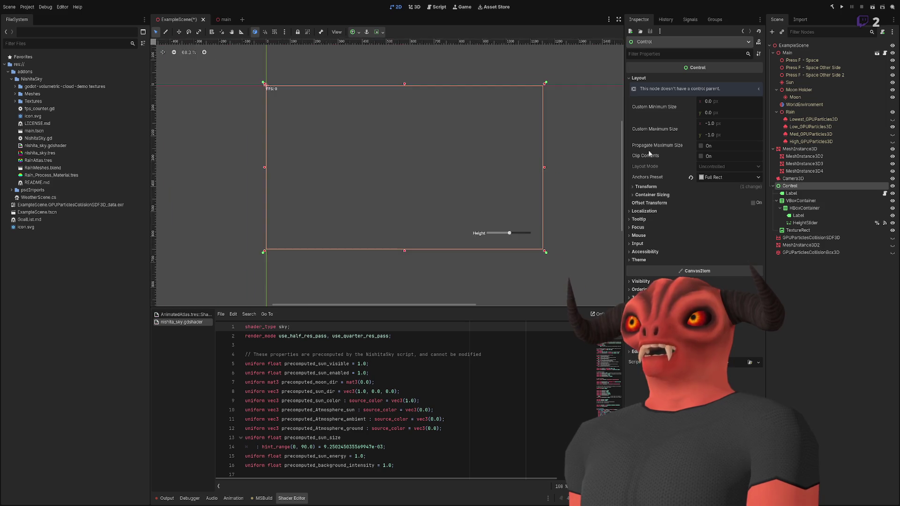
scroll(469, 244, up, 5)
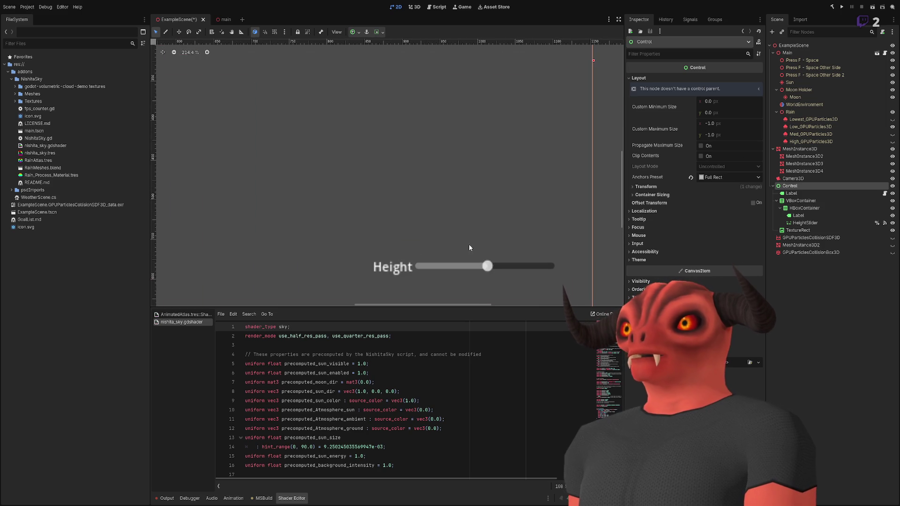
click(805, 222)
scroll(361, 161, down, 5)
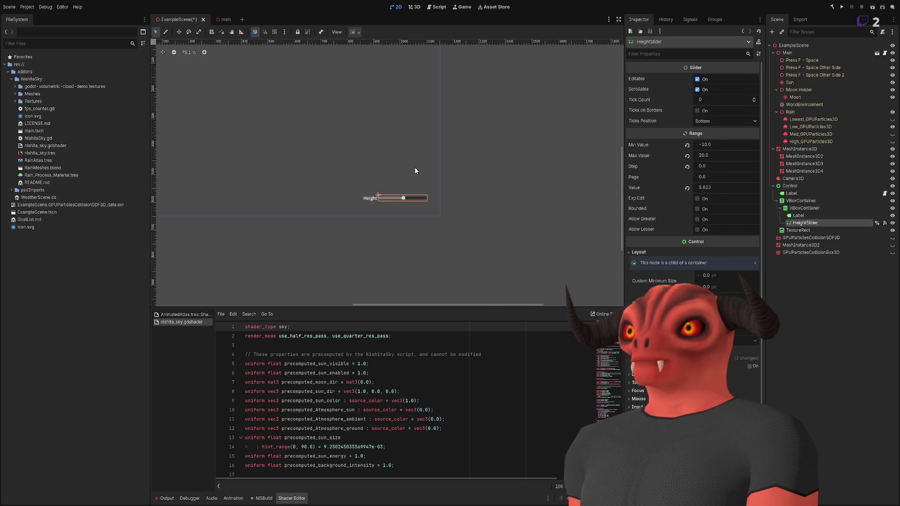
key(ctrl+d)
scroll(373, 183, up, 4)
key(ctrl+z)
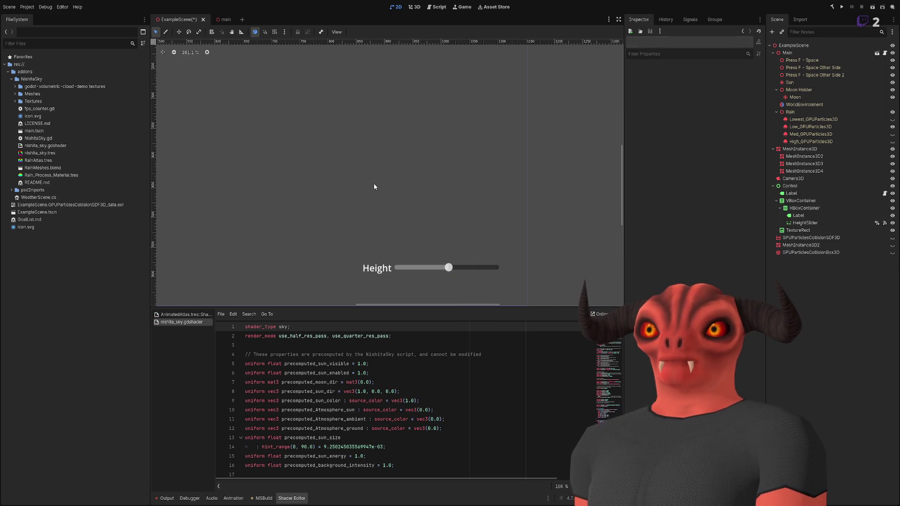
Copy and paste the Height row's HBoxContainer with its Label and slider
click(831, 216)
click(824, 209)
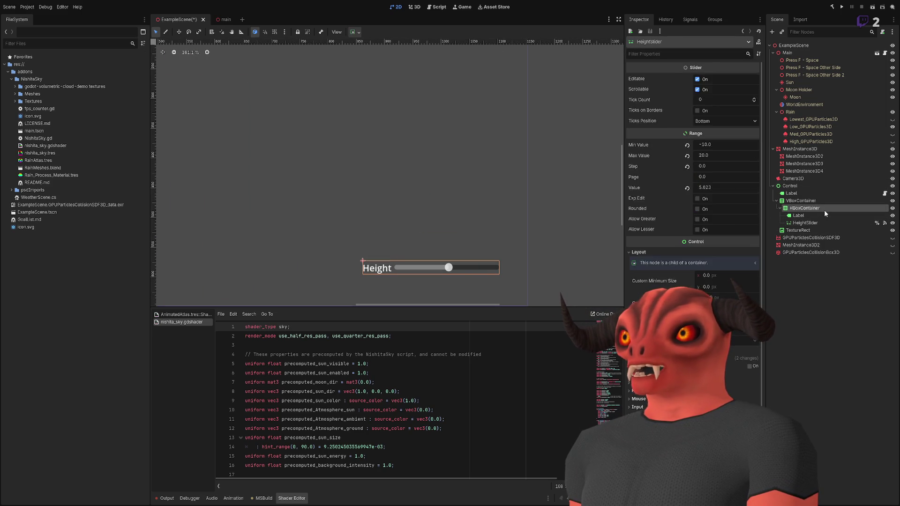
key(ctrl+c)
key(ctrl+v)
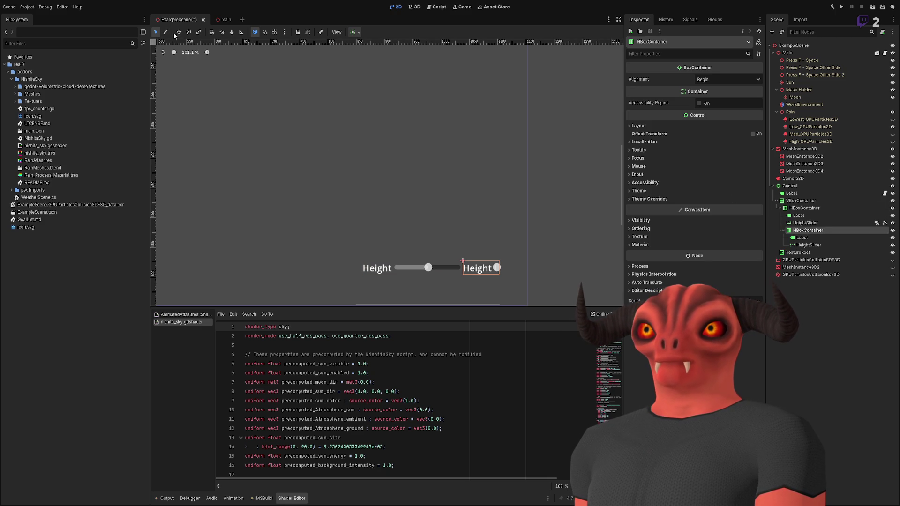
scroll(359, 167, down, 5)
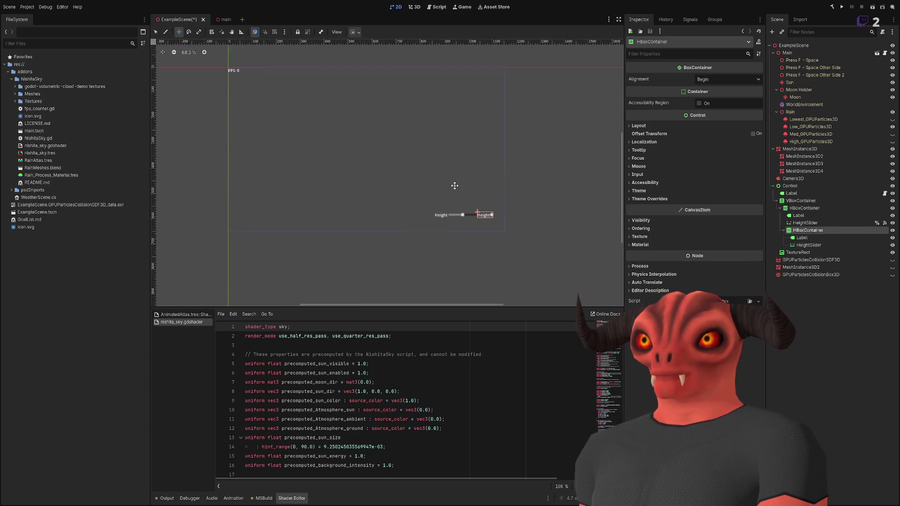
Move the copied row under VBoxContainer, label it Rain, and rename its slider RainSlider
drag(818, 232, 805, 207)
double_click(805, 207)
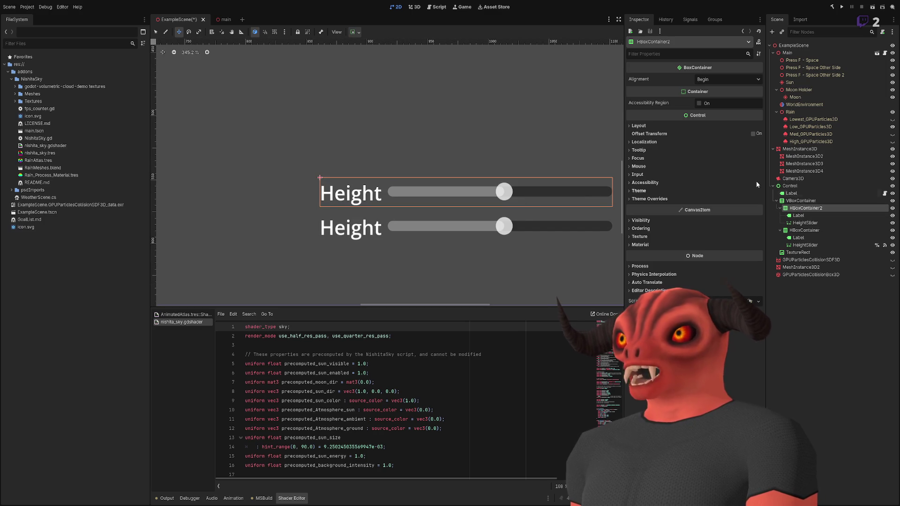
click(798, 215)
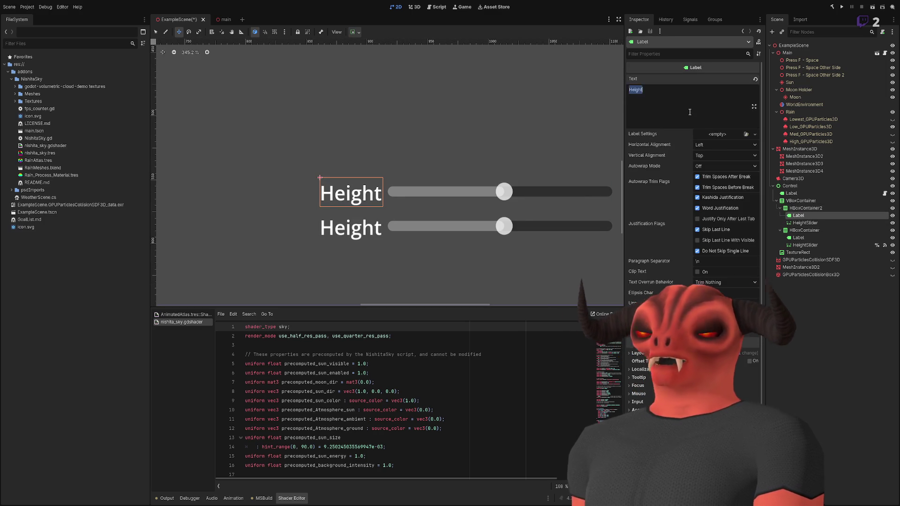
key(BackSpace)
text(Rain)
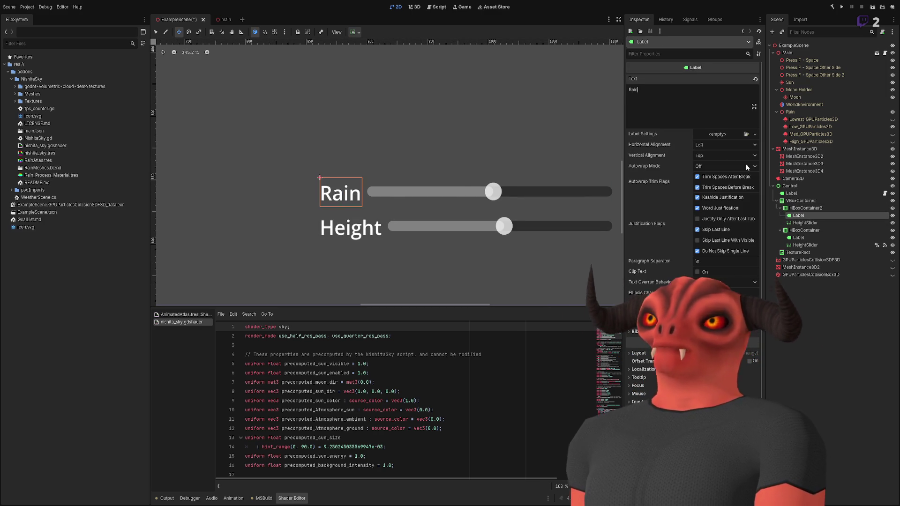
click(804, 223)
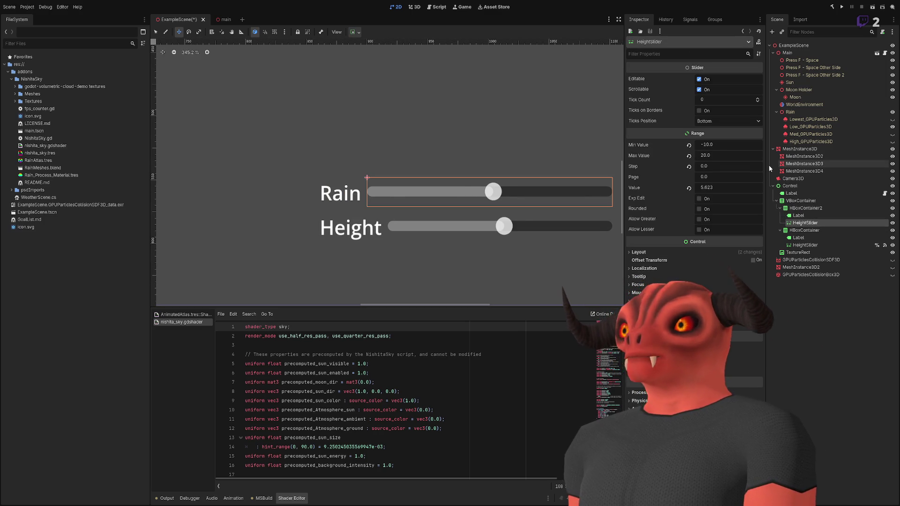
text(Rain)
key(Return)
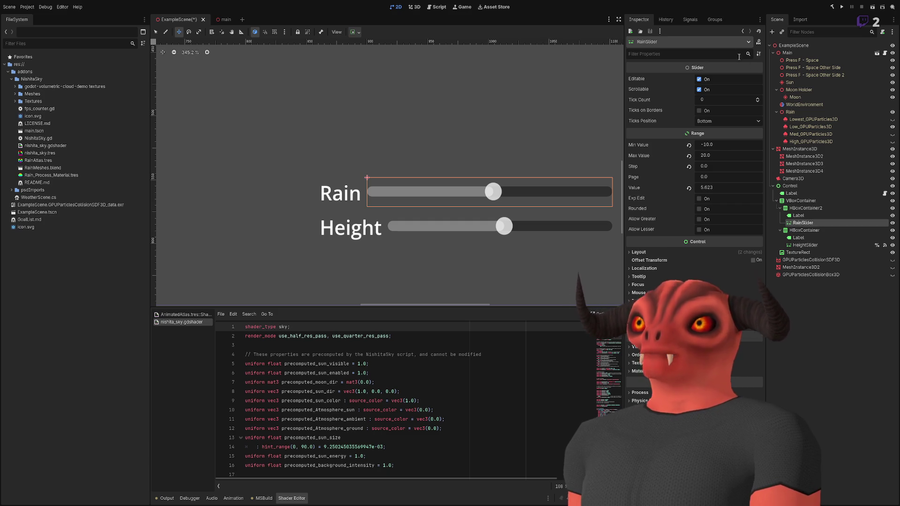
click(690, 21)
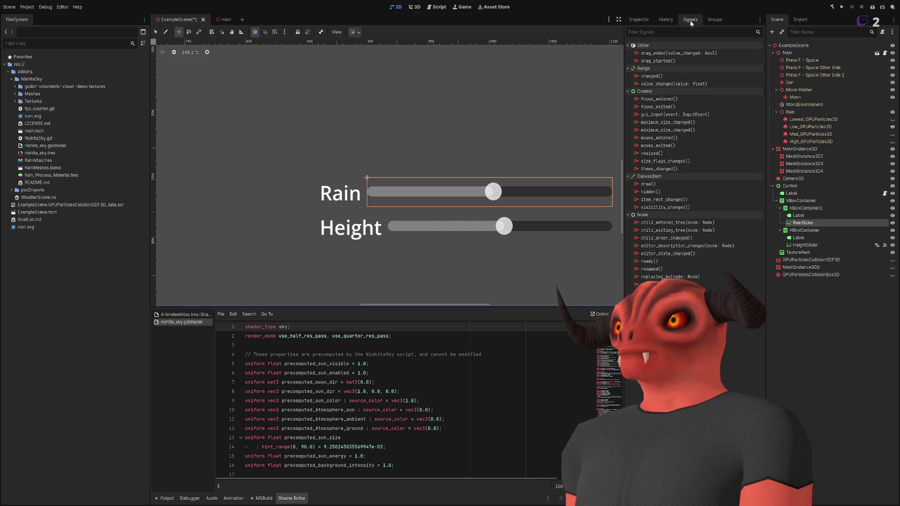
Connect RainSlider's value_changed to Main's SetRainLevel and save ExampleScene
click(693, 56)
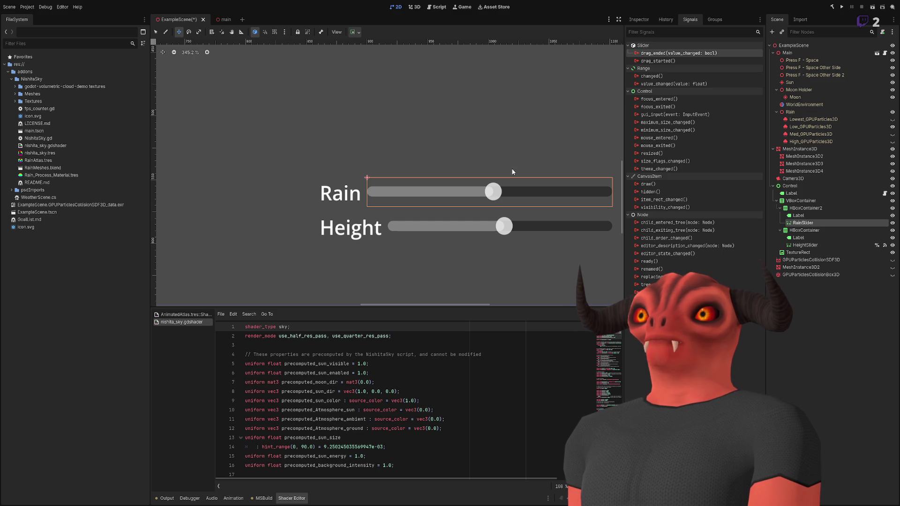
click(668, 84)
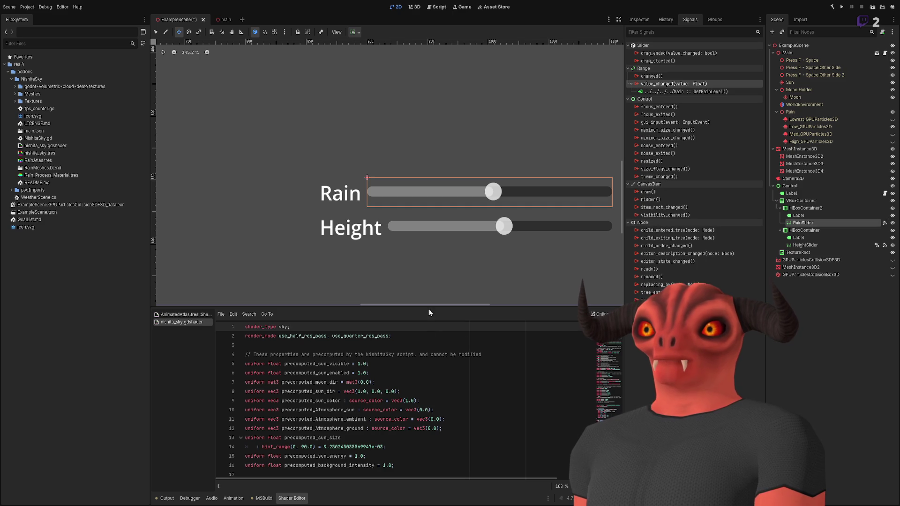
scroll(447, 144, down, 3)
key(ctrl+s)
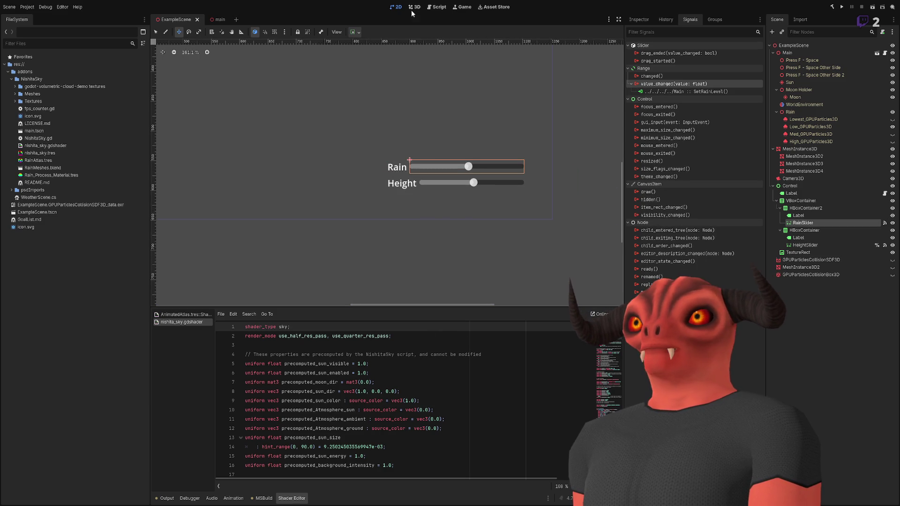
Switch to the 3D view and run the project with F5
click(416, 7)
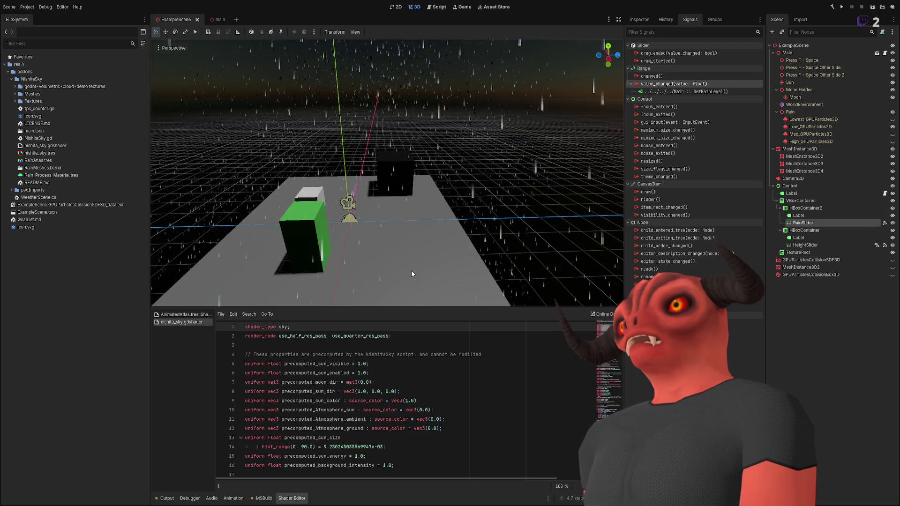
key(F5)
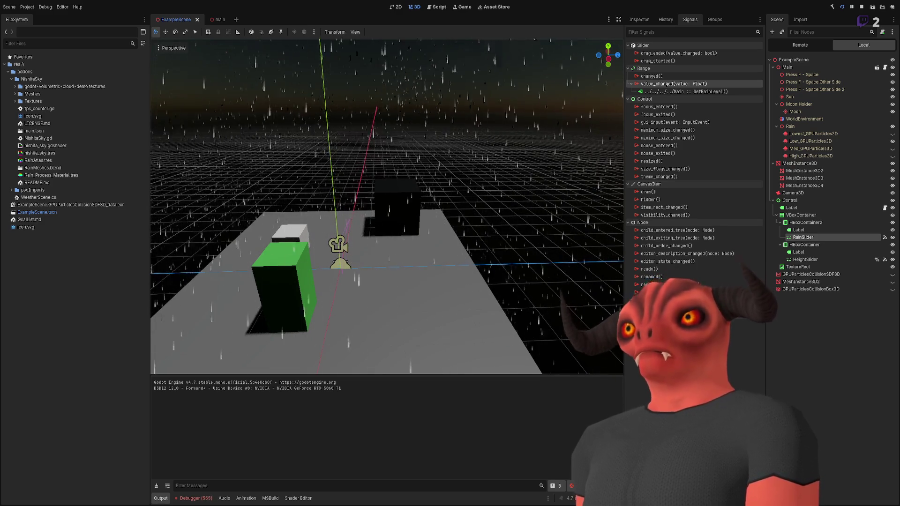
Stop the game and expand the _SkyProcess NullReferenceException at WeatherScene.cs line 99
click(861, 7)
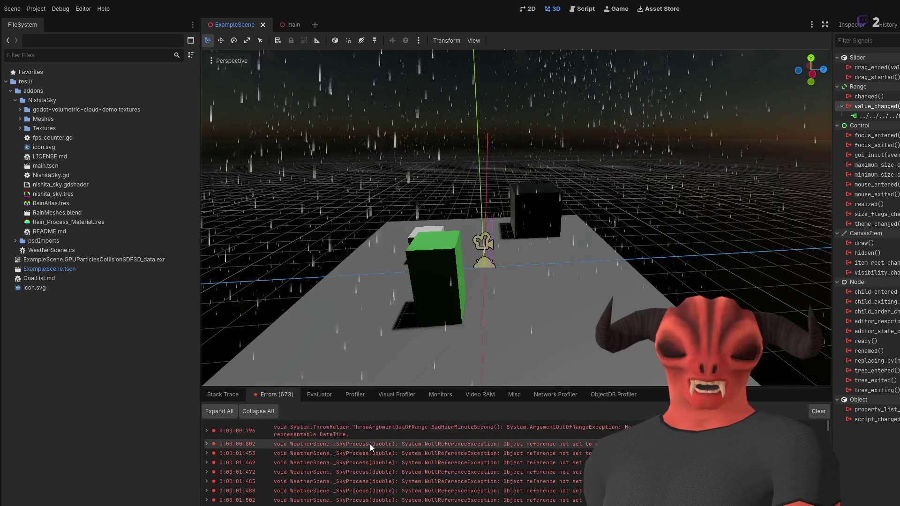
click(206, 444)
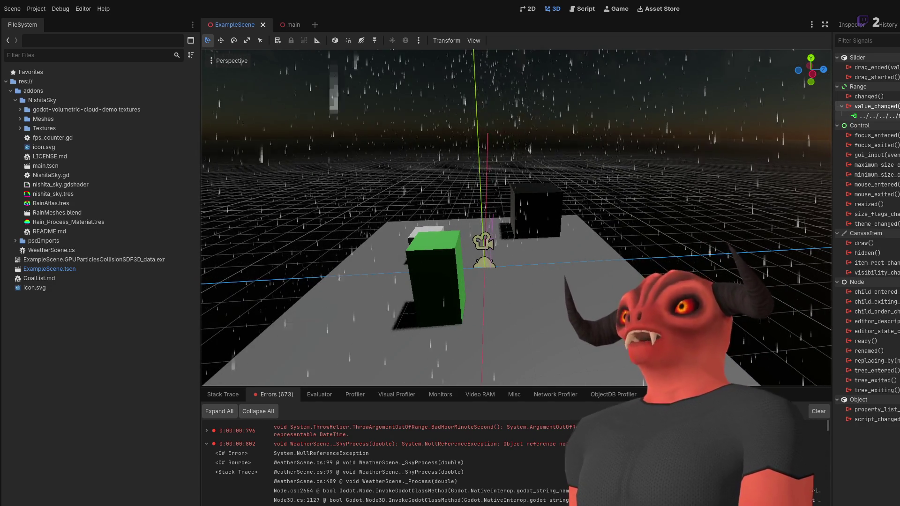
click(483, 241)
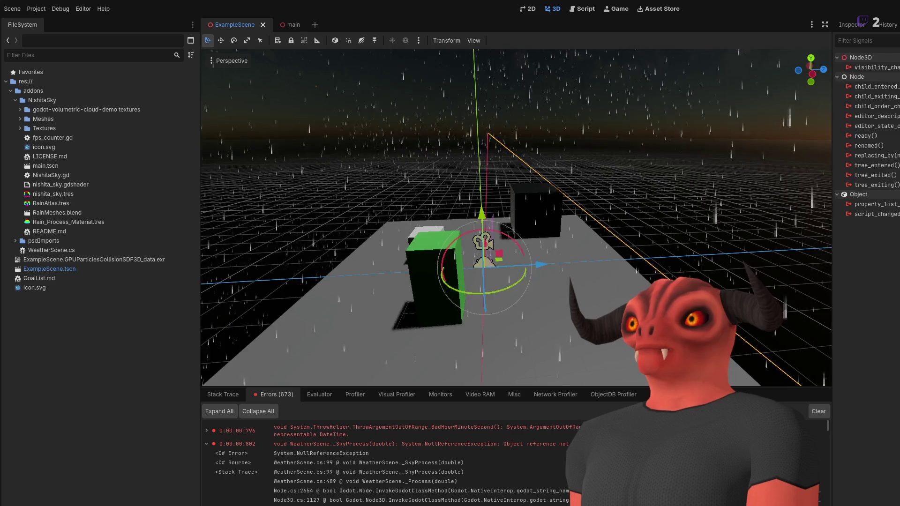
Select the Main node in the Inspector, save the scene, and run the game again
click(851, 28)
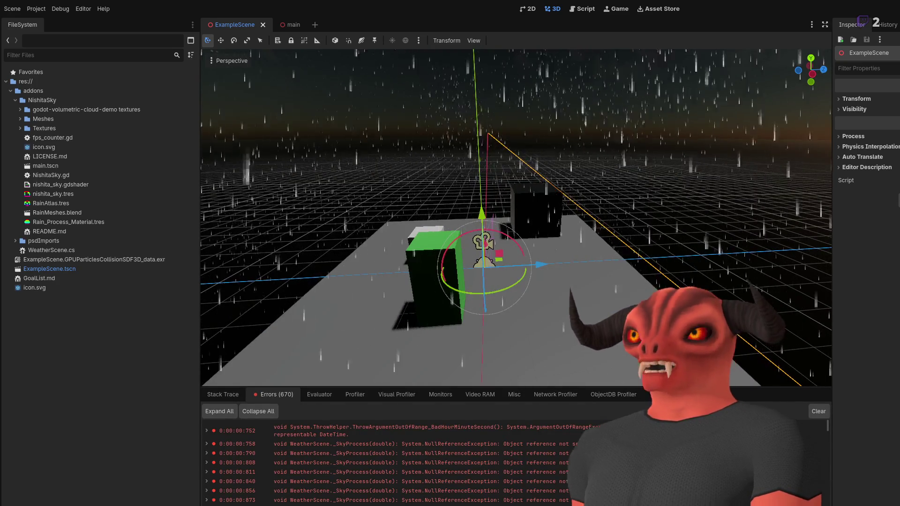
click(525, 300)
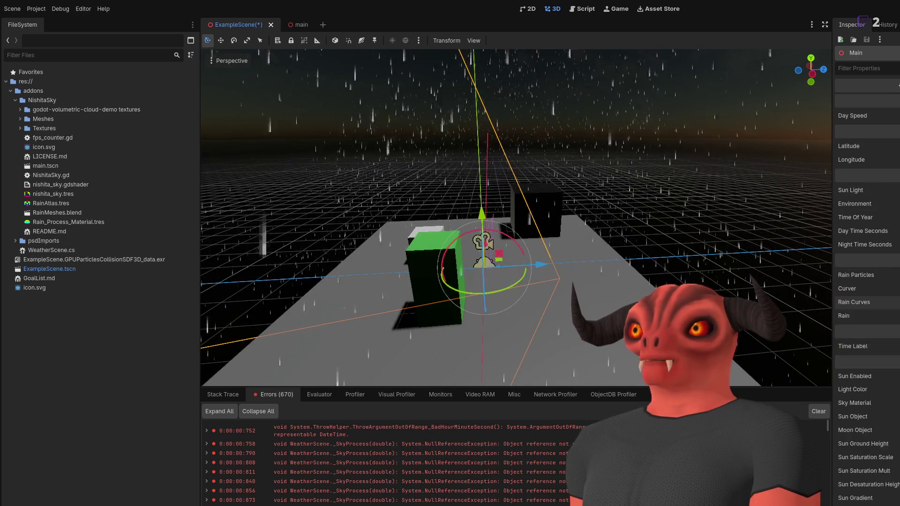
key(ctrl+s)
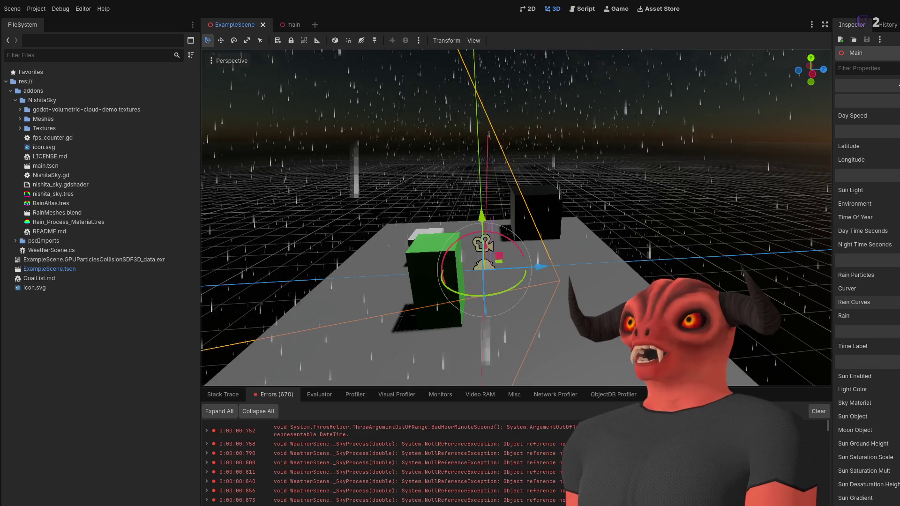
key(F5)
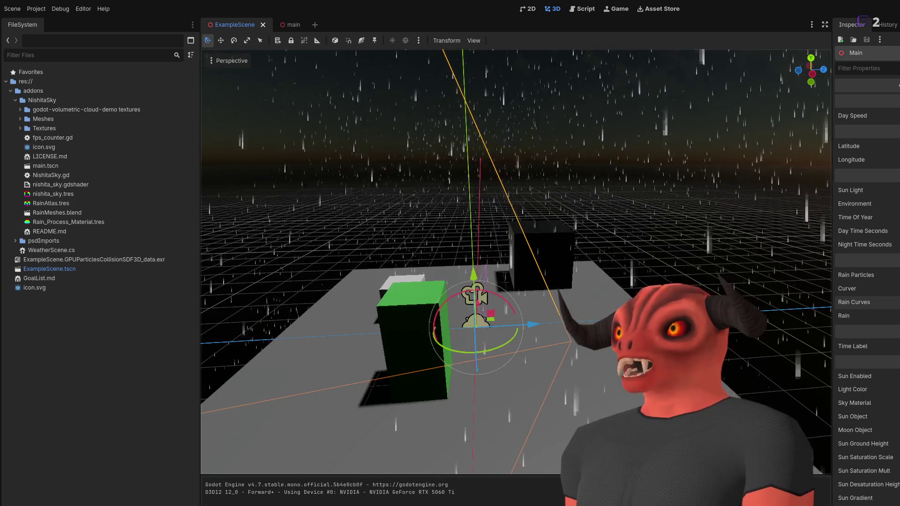
key(F5)
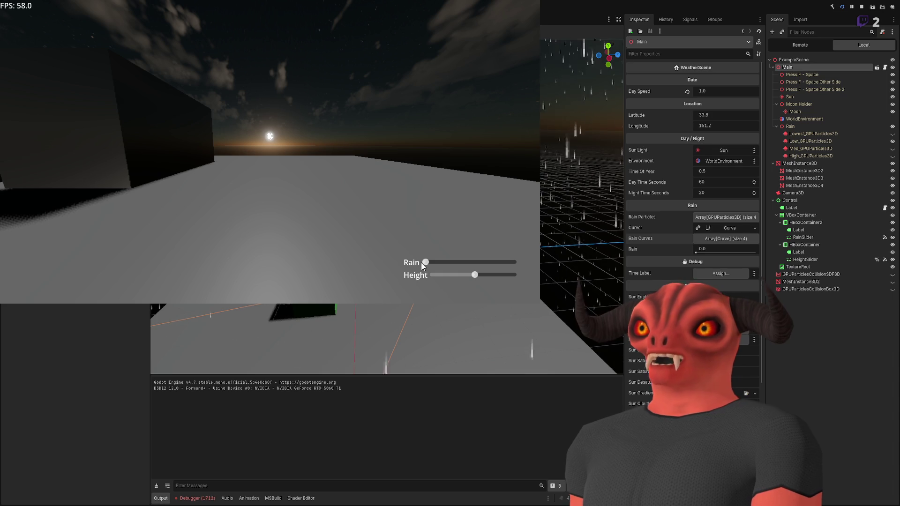
Raise the Rain slider in the running game, stop it, and return to the 2D workspace
mouse_move(423, 263)
mouse_down()
mouse_move(516, 264)
mouse_move(444, 262)
mouse_move(454, 263)
mouse_up()
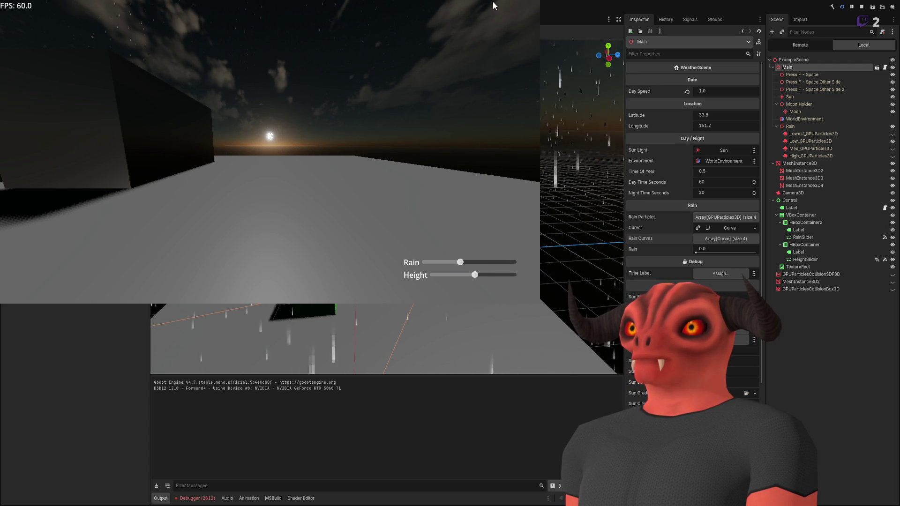
key(F8)
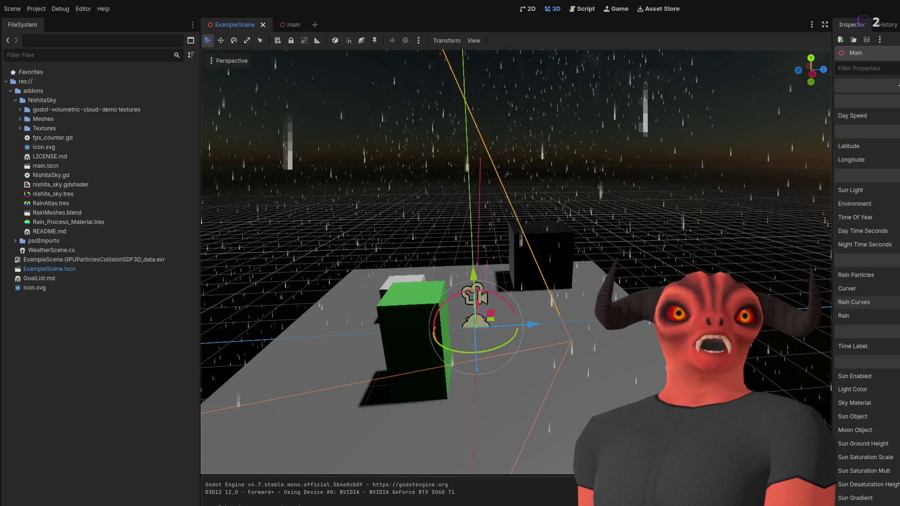
click(528, 9)
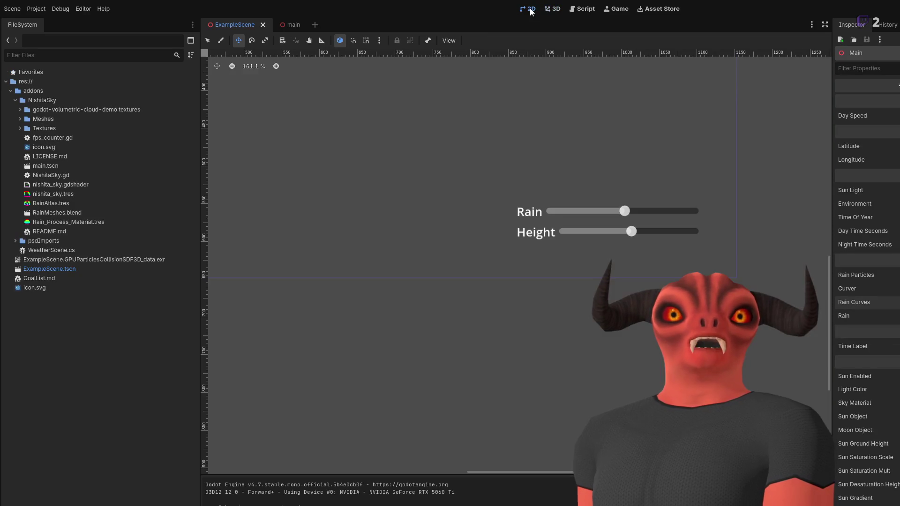
Adjust RainSlider's Max Value and Step, save the scene, and open the Game workspace
click(608, 212)
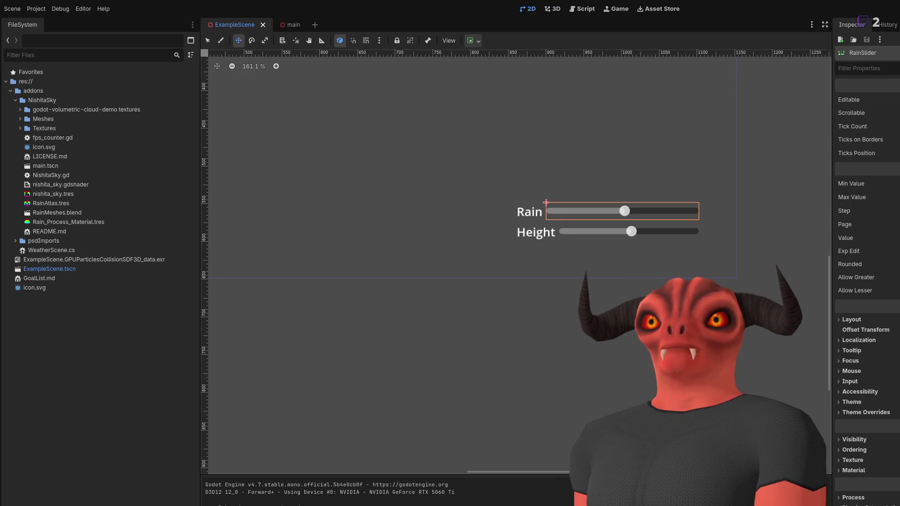
drag(892, 197, 881, 197)
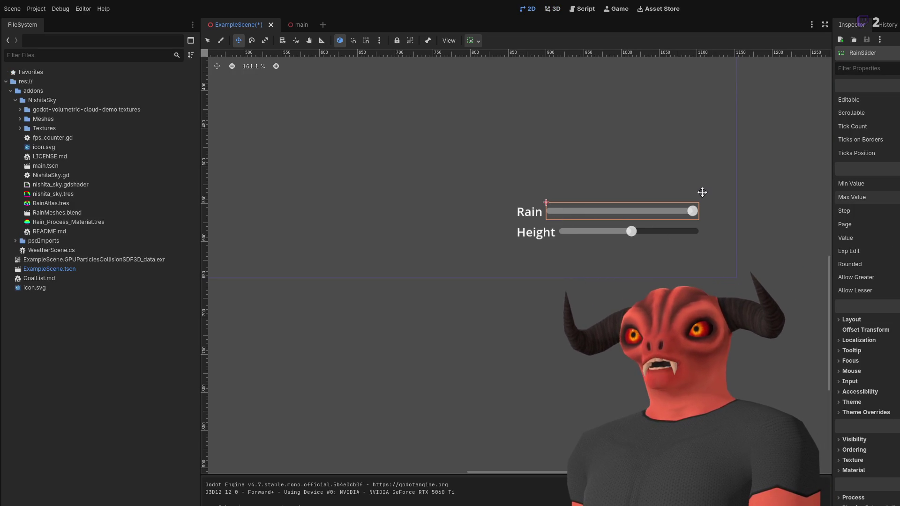
key(ctrl+s)
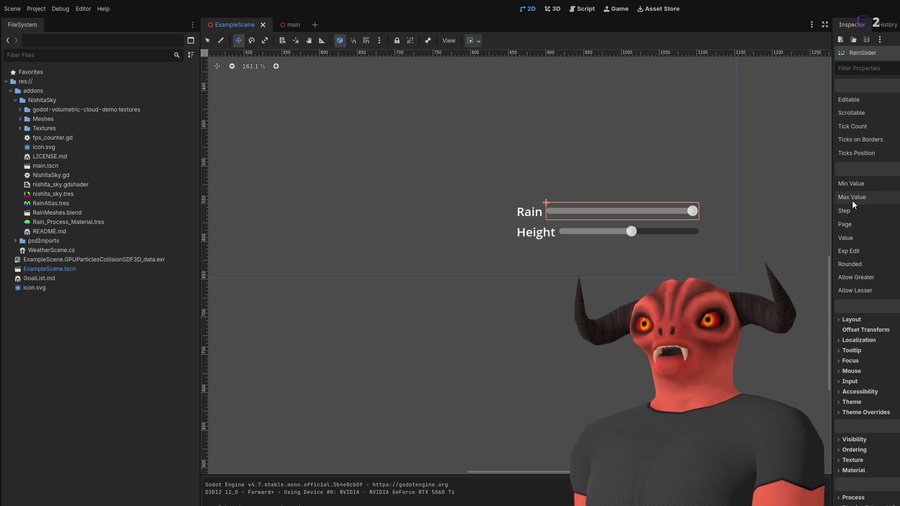
click(890, 210)
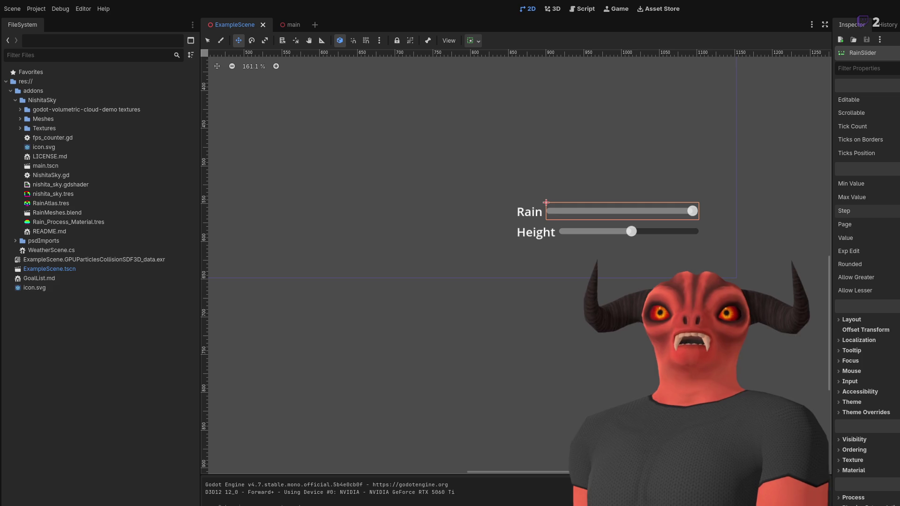
click(616, 9)
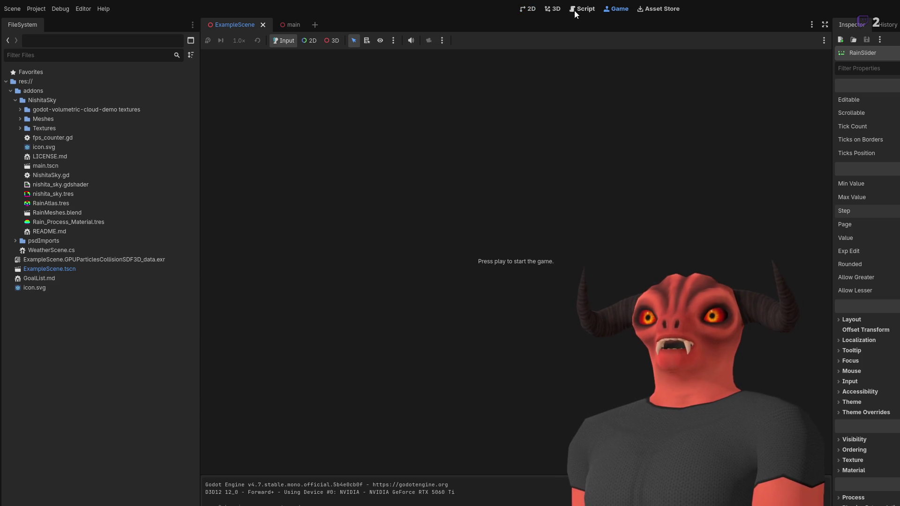
click(552, 9)
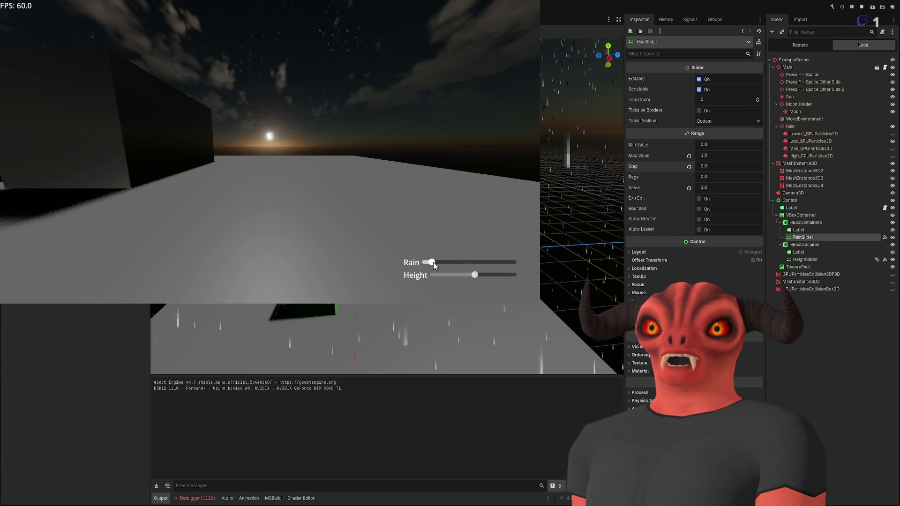
Sweep the in-game Rain slider from minimum across its range to test rain intensity, then stop the game
mouse_move(433, 263)
mouse_down()
mouse_move(415, 266)
mouse_move(463, 265)
mouse_up()
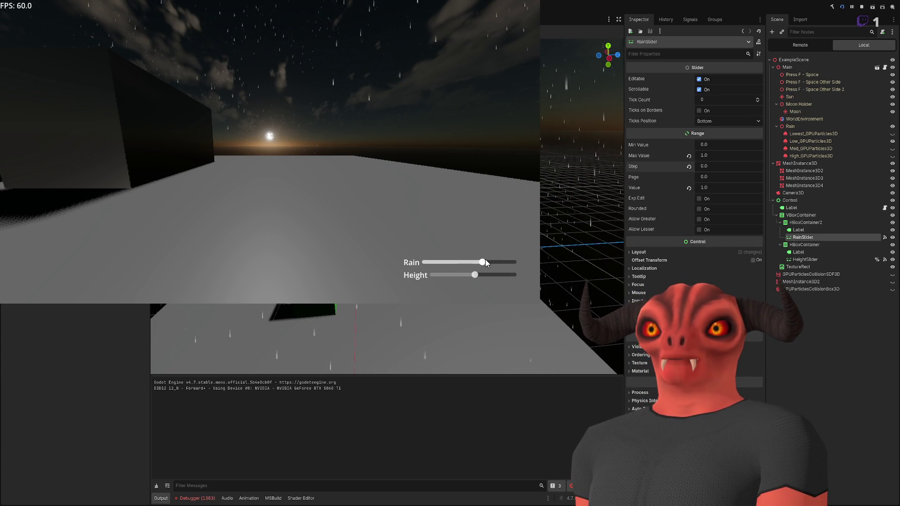
drag(527, 260, 422, 263)
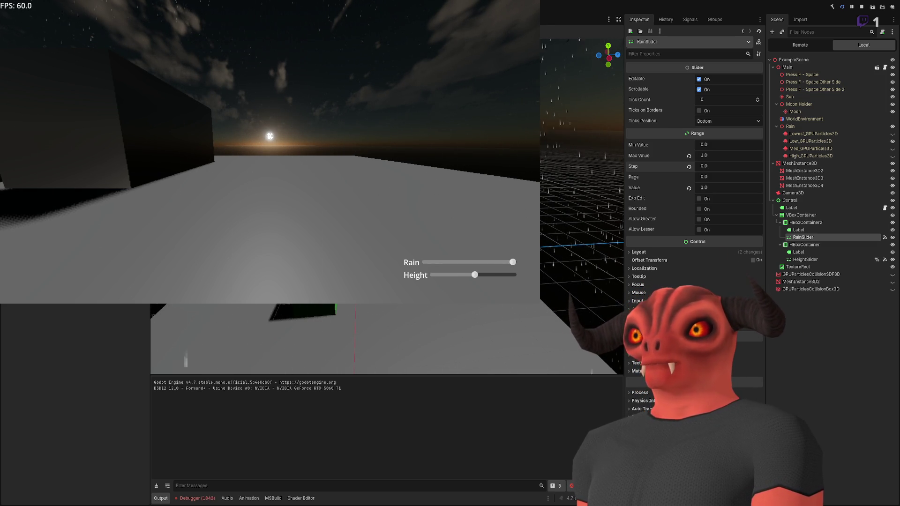
key(F8)
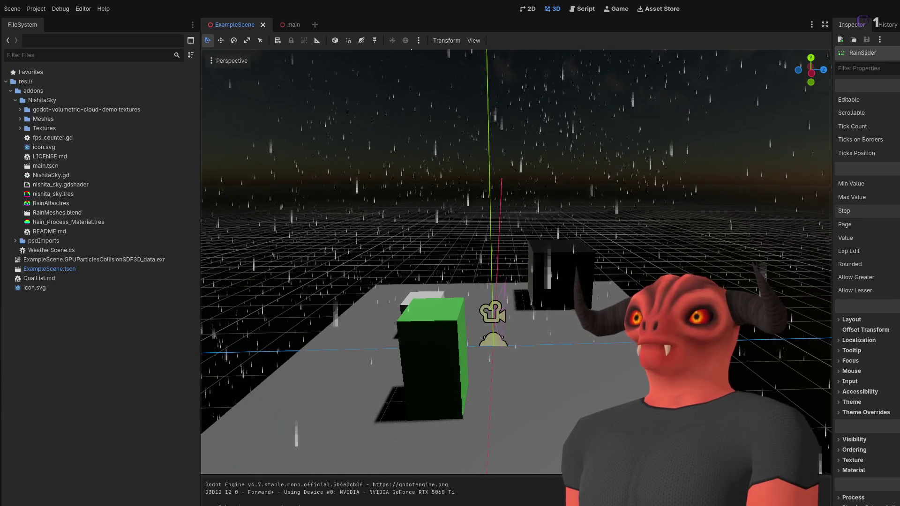
key(F5)
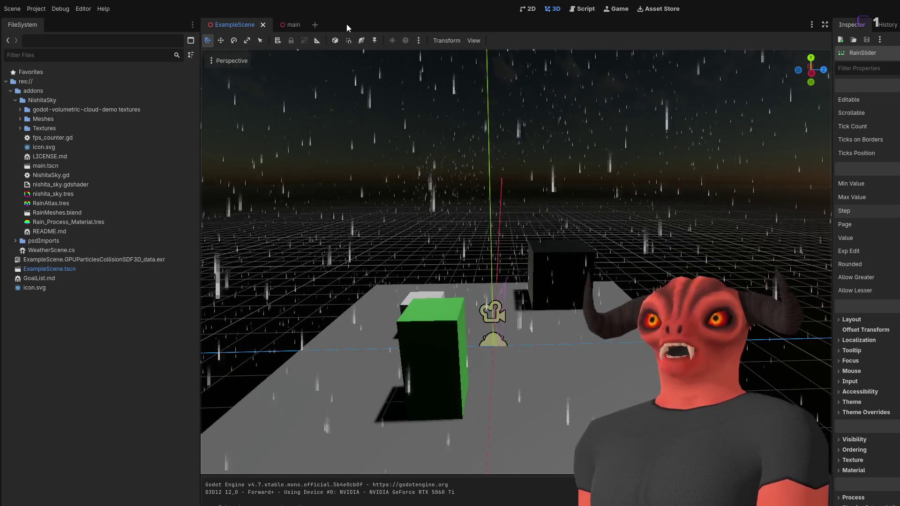
Toggle between the main and ExampleScene tabs, then save and run the project from main
click(285, 26)
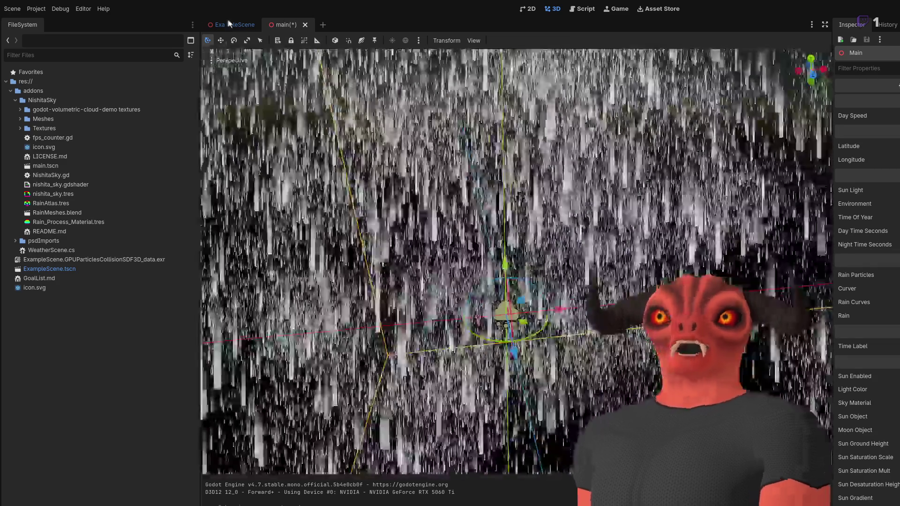
click(233, 24)
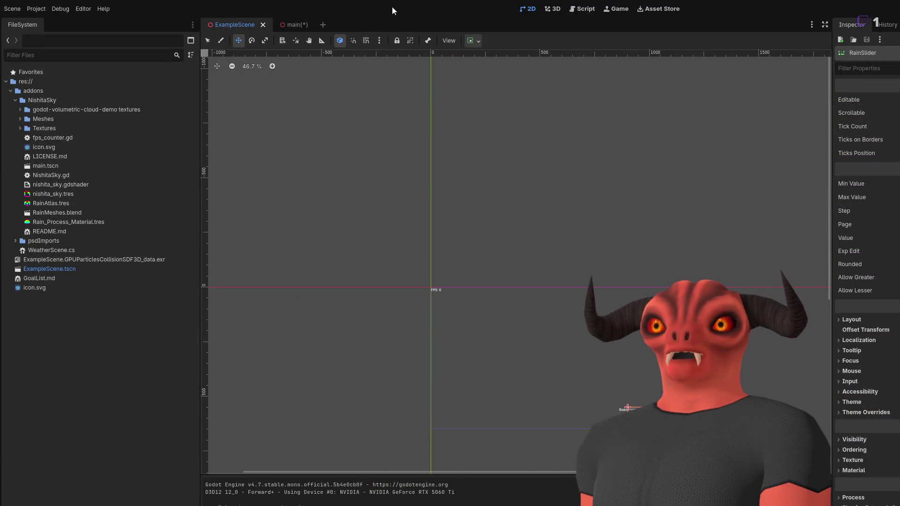
click(296, 25)
key(F5)
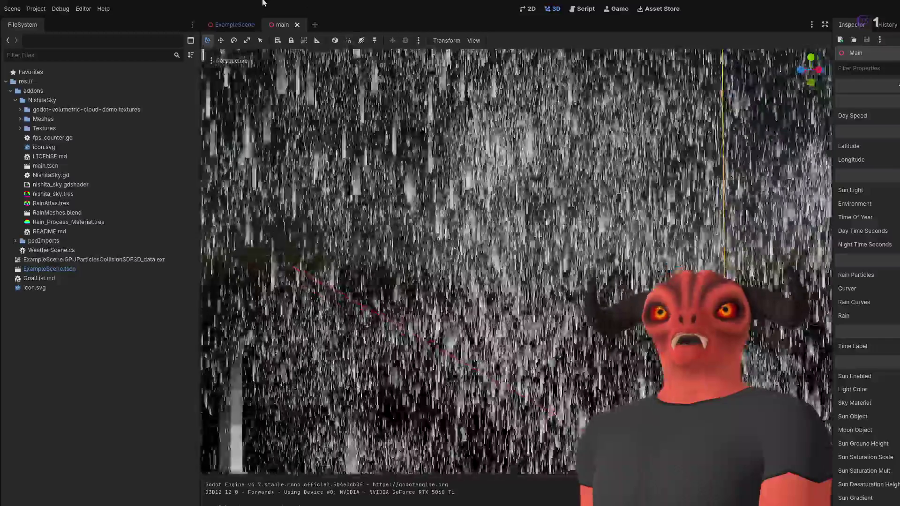
Check ExampleScene in the 3D view, then expand the four-item Rain Particles list on the main scene
click(232, 24)
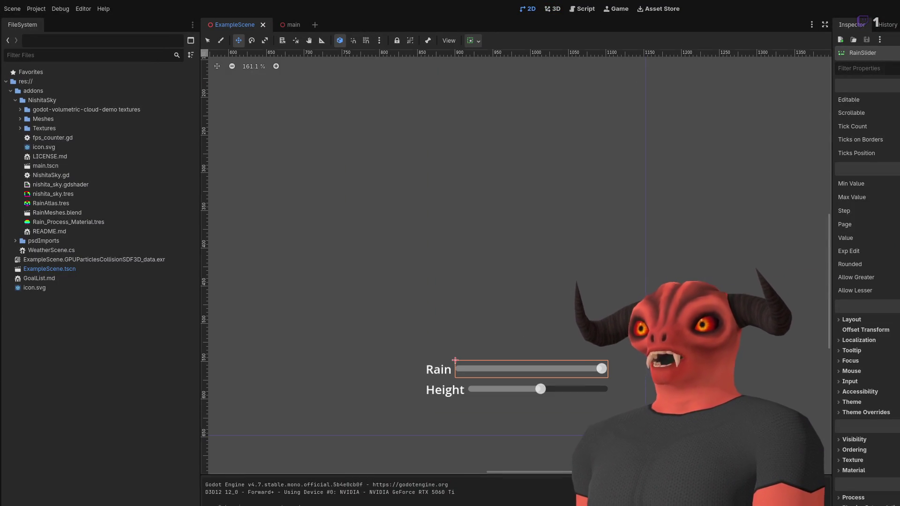
key(ctrl+F2)
scroll(515, 263, down, 3)
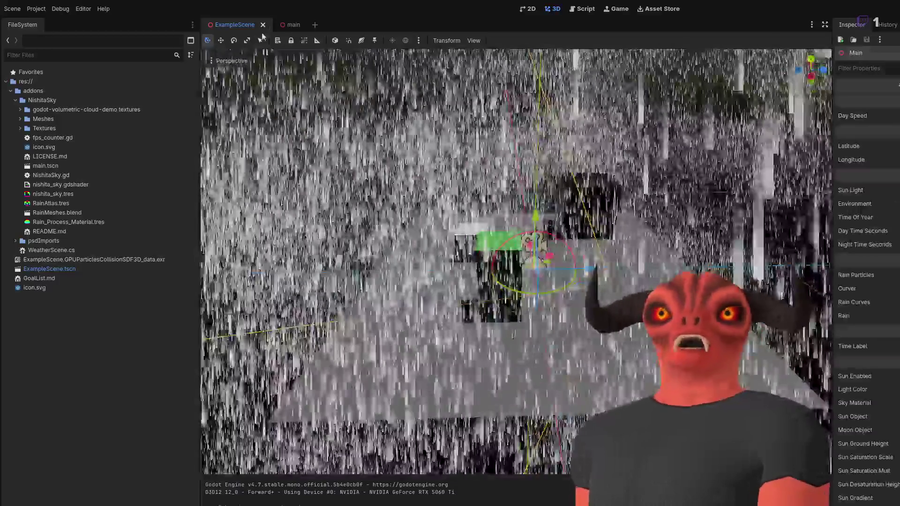
click(285, 26)
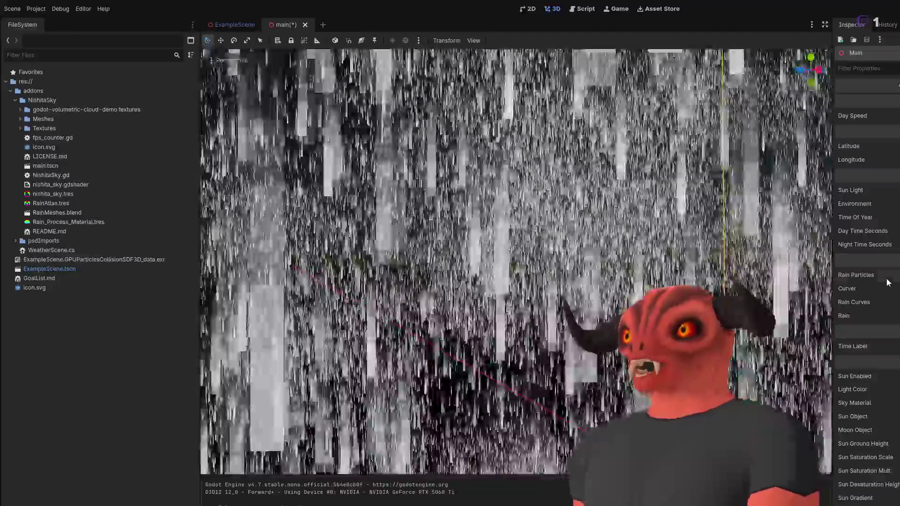
click(884, 275)
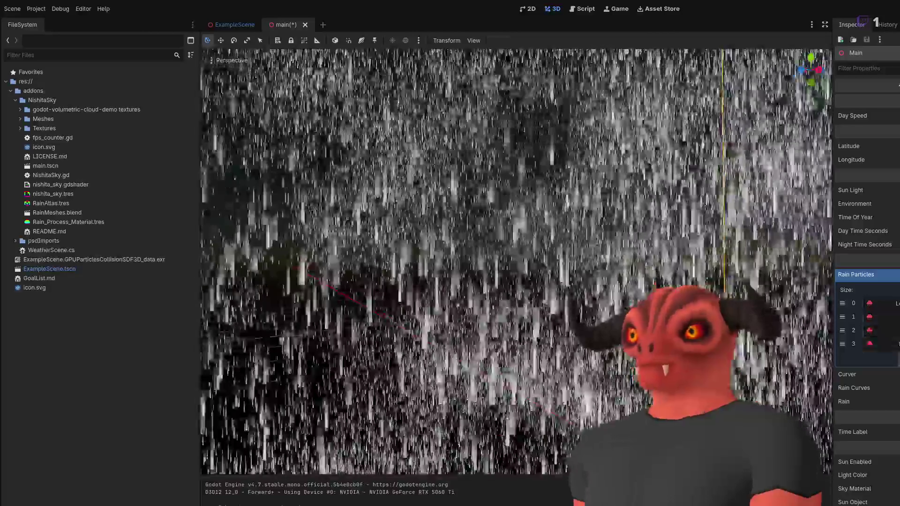
Expand the four-slot Rain Curves array, glance at ExampleScene, and save the main scene
click(856, 274)
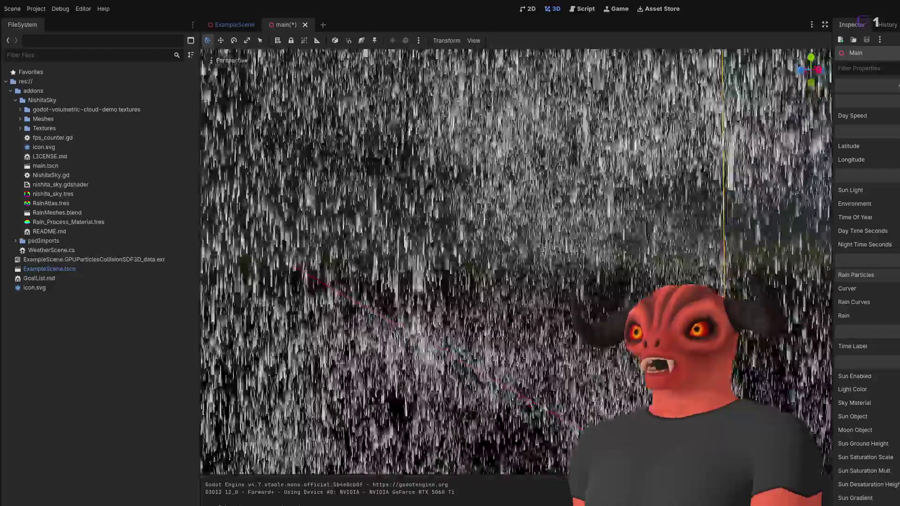
click(853, 302)
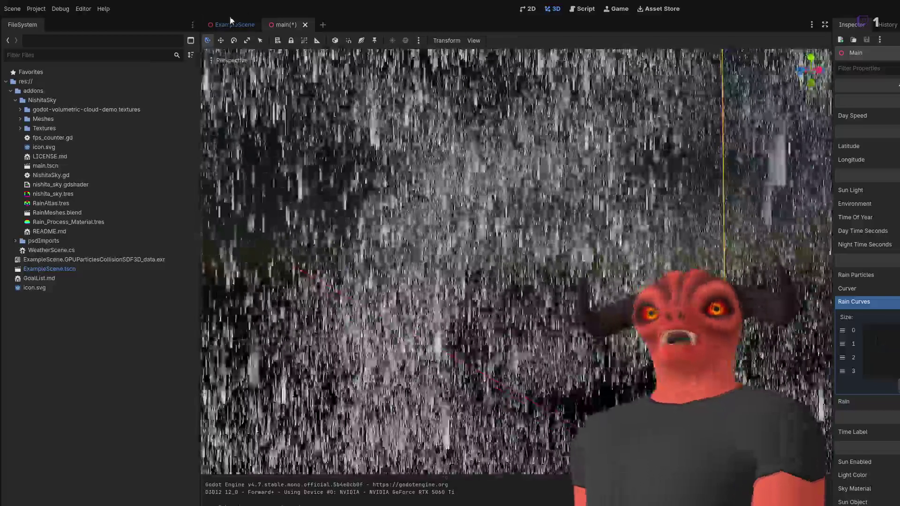
click(231, 24)
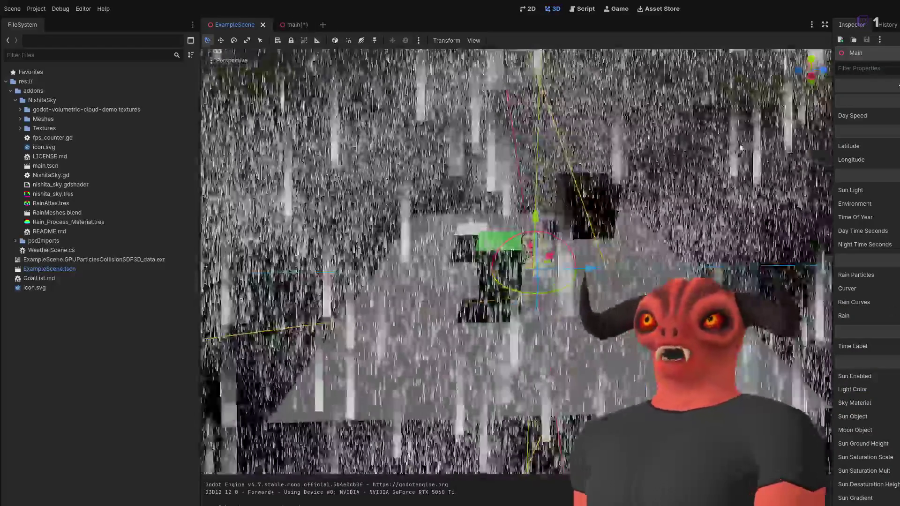
click(298, 26)
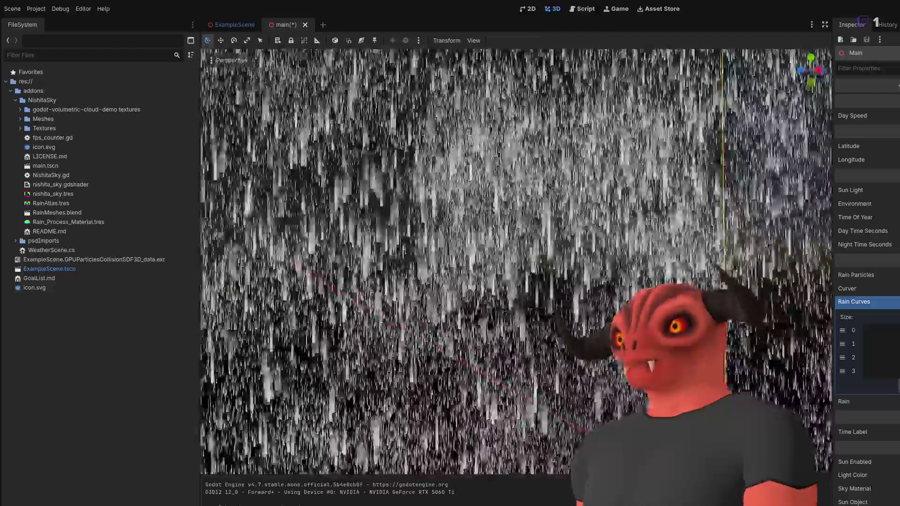
key(ctrl+s)
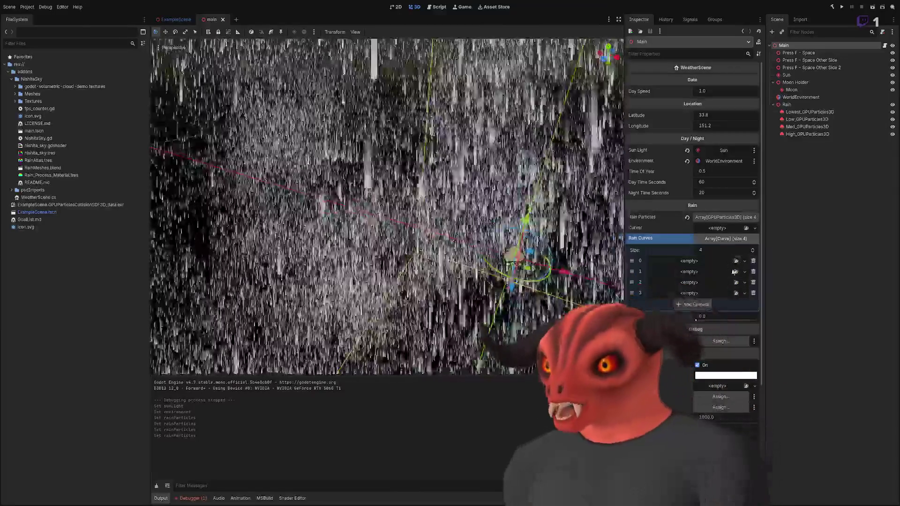
Add a New Curve to Rain Curves slot 0 peaking at 1.0 near 0.2, dropping to 0 by 0.25, and save
click(744, 261)
click(744, 274)
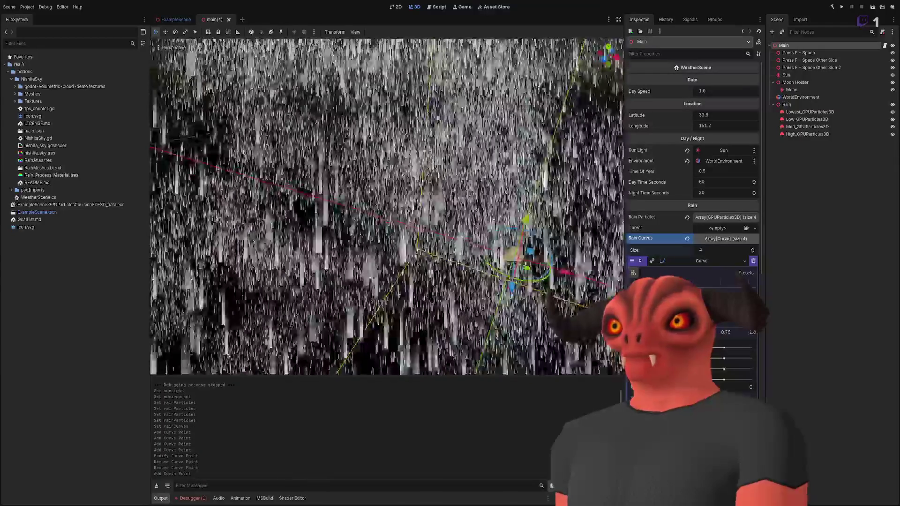
scroll(692, 188, down, 3)
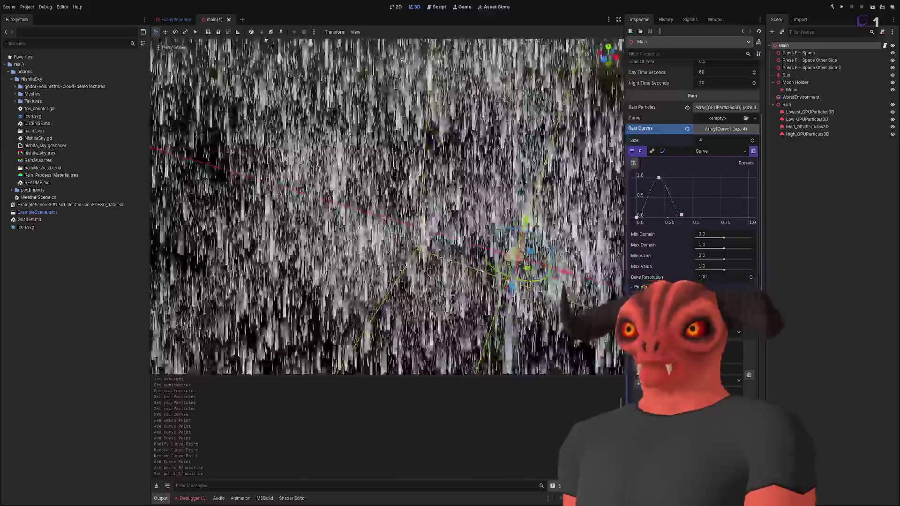
drag(681, 214, 681, 215)
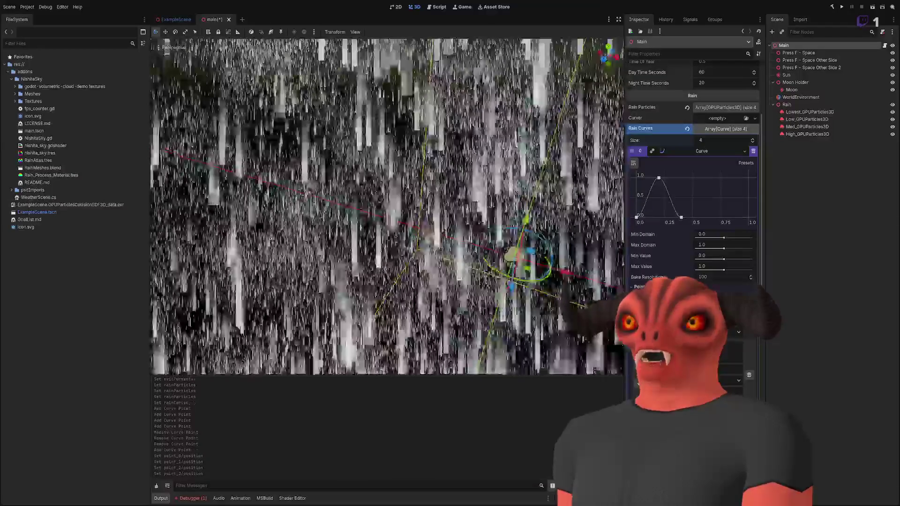
key(ctrl+s)
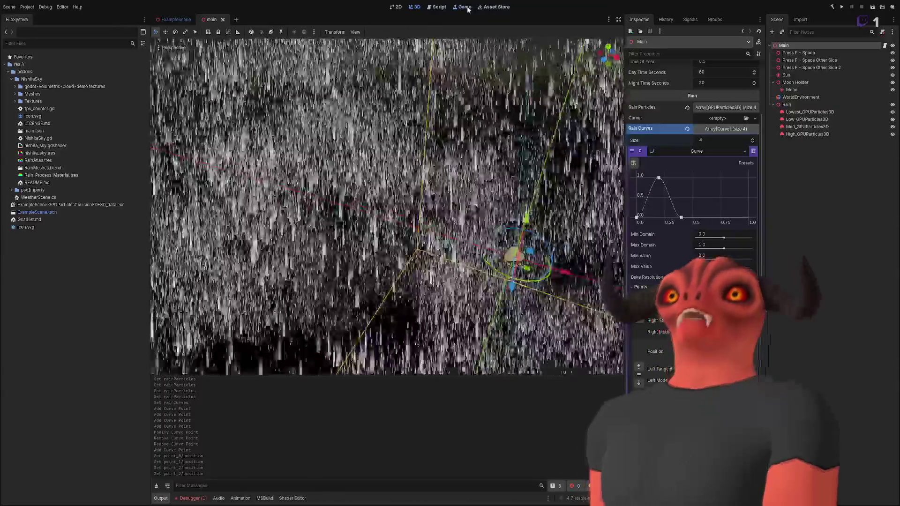
Switch the editor to the Game workspace from the top bar
click(462, 7)
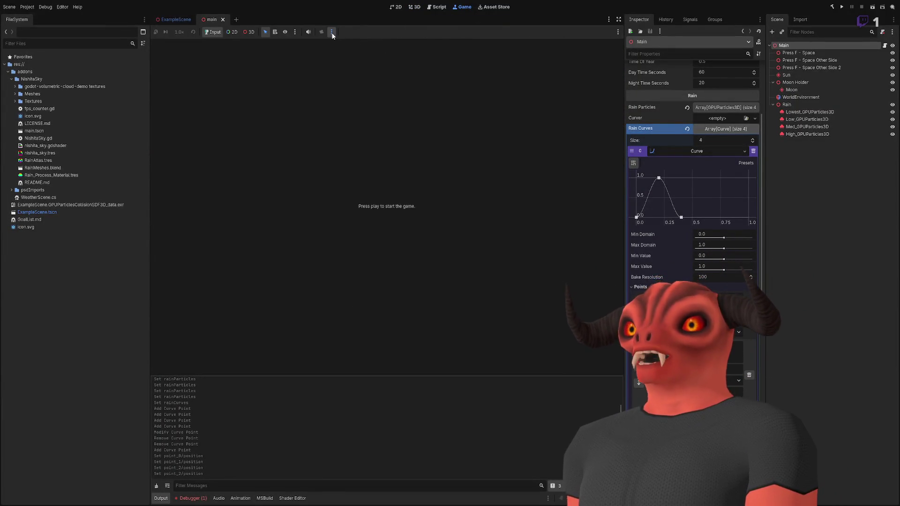